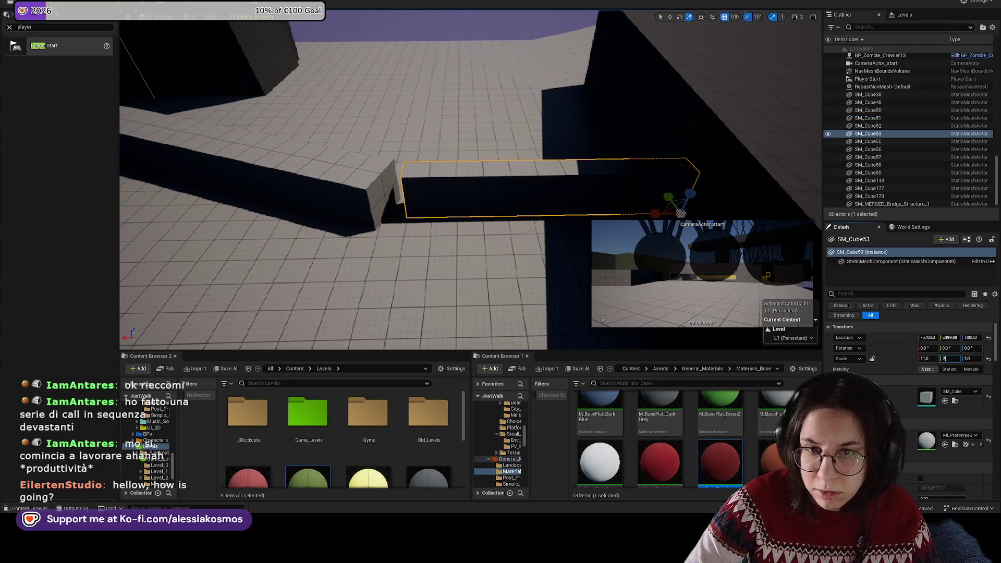
Step: Set SM_Cube53's Y scale to 2.0 and frame the merged bridge structure
key(Return)
key(w)
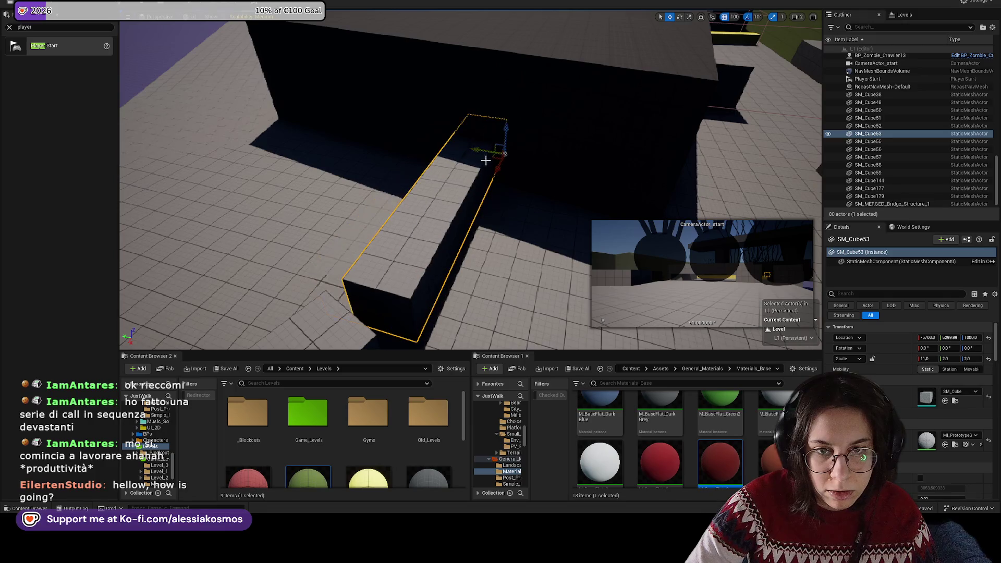
drag(467, 159, 711, 135)
drag(458, 120, 536, 71)
click(536, 71)
key(f)
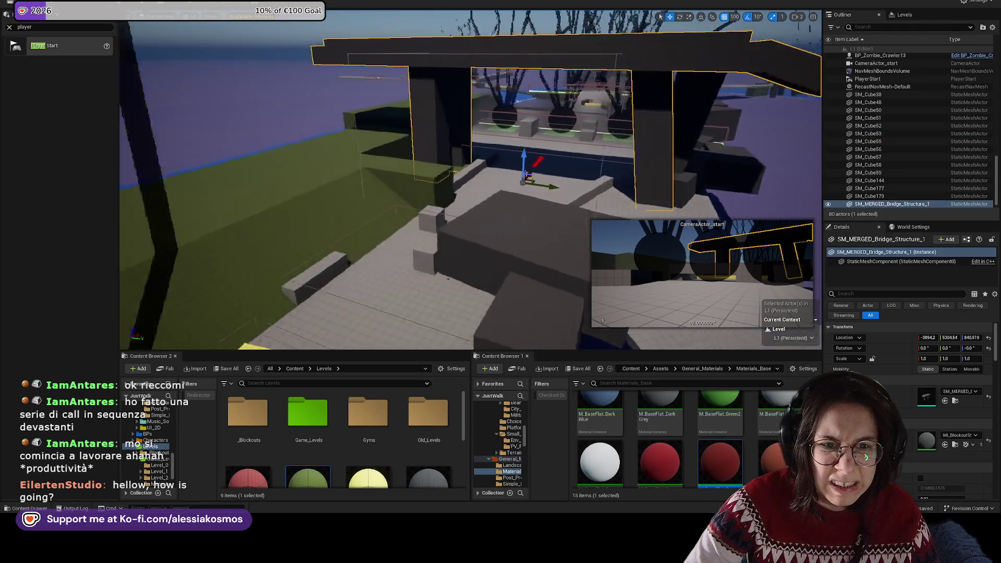
Step: Raise the SM_Cube15 block to a height of 3400
mouse_move(563, 177)
mouse_down()
mouse_move(563, 157)
mouse_move(565, 172)
mouse_move(379, 195)
mouse_up()
right_click(532, 182)
mouse_move(517, 167)
mouse_down()
mouse_move(465, 107)
mouse_move(448, 14)
mouse_move(450, 68)
mouse_up()
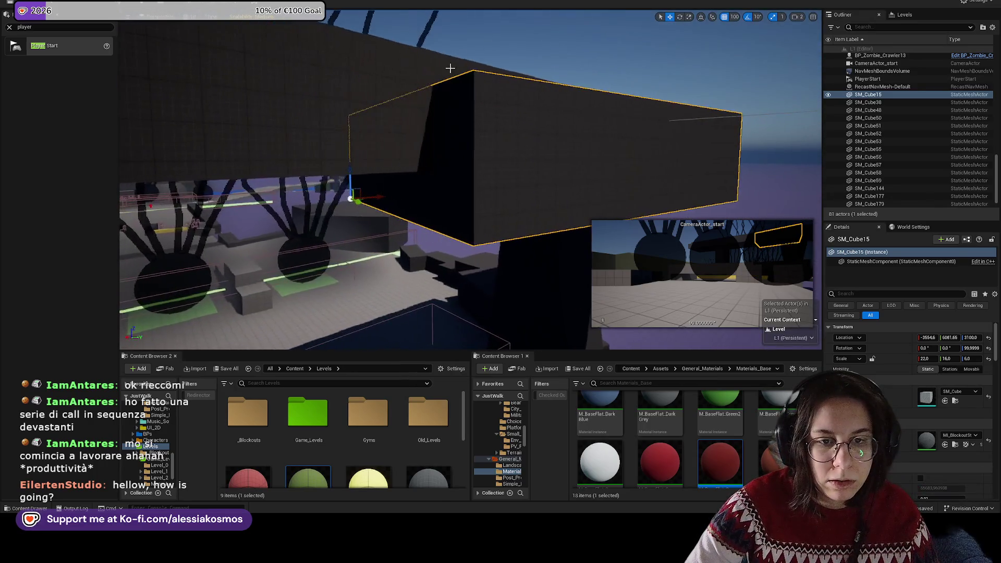
mouse_move(353, 172)
mouse_down()
mouse_move(352, 123)
mouse_move(353, 150)
mouse_move(559, 83)
mouse_up()
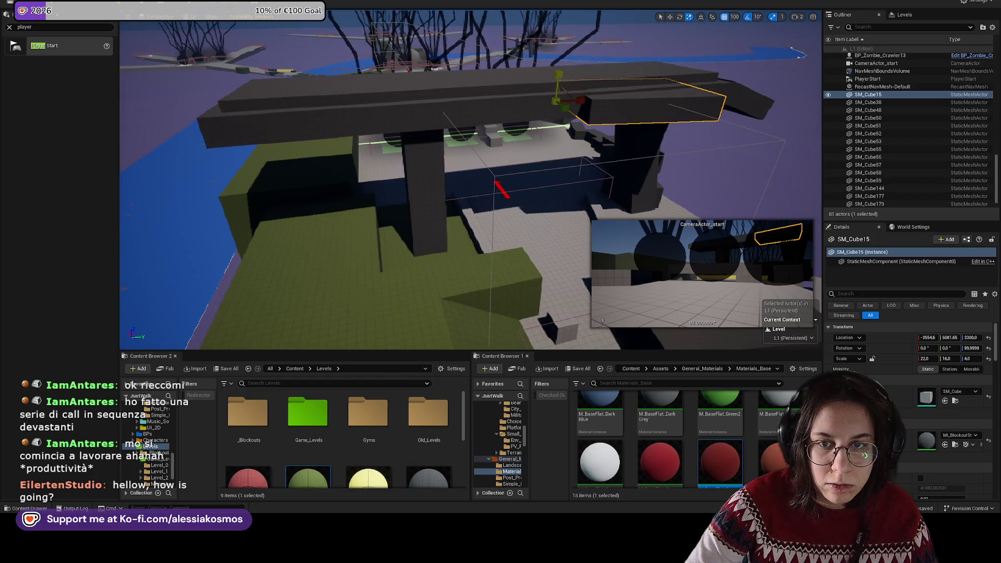
mouse_move(646, 118)
mouse_down()
mouse_move(419, 81)
mouse_move(430, 56)
mouse_move(418, 86)
mouse_move(375, 96)
mouse_move(354, 114)
mouse_up()
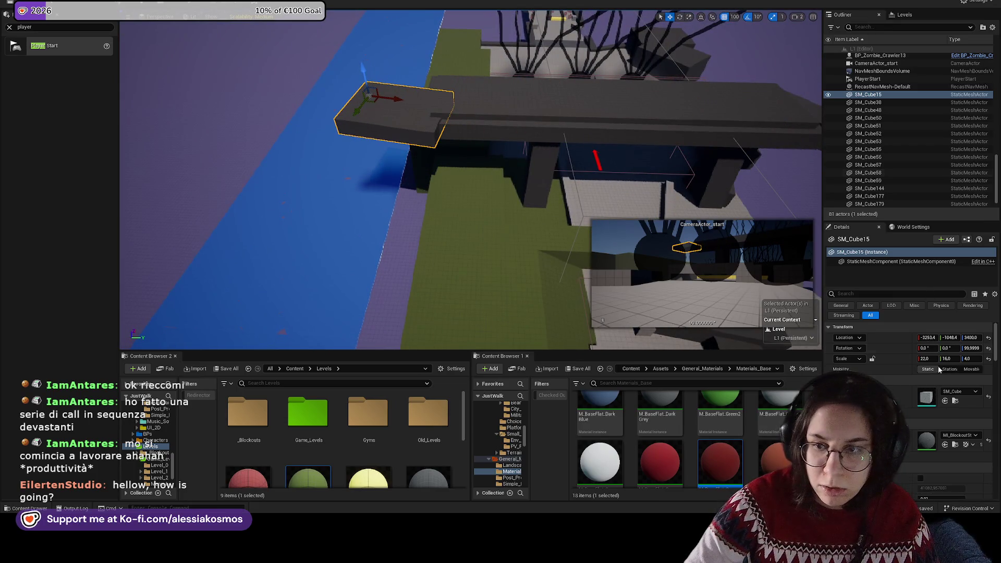
Step: Rotate SM_Cube15 90° on Z and slide it 200 units along X
click(988, 349)
key(e)
mouse_move(383, 163)
mouse_down()
mouse_move(397, 148)
mouse_move(347, 165)
mouse_move(436, 177)
mouse_up()
mouse_move(409, 279)
mouse_down()
mouse_move(392, 286)
mouse_move(400, 288)
mouse_move(344, 245)
mouse_move(264, 145)
mouse_move(494, 161)
mouse_move(524, 181)
mouse_up()
click(516, 174)
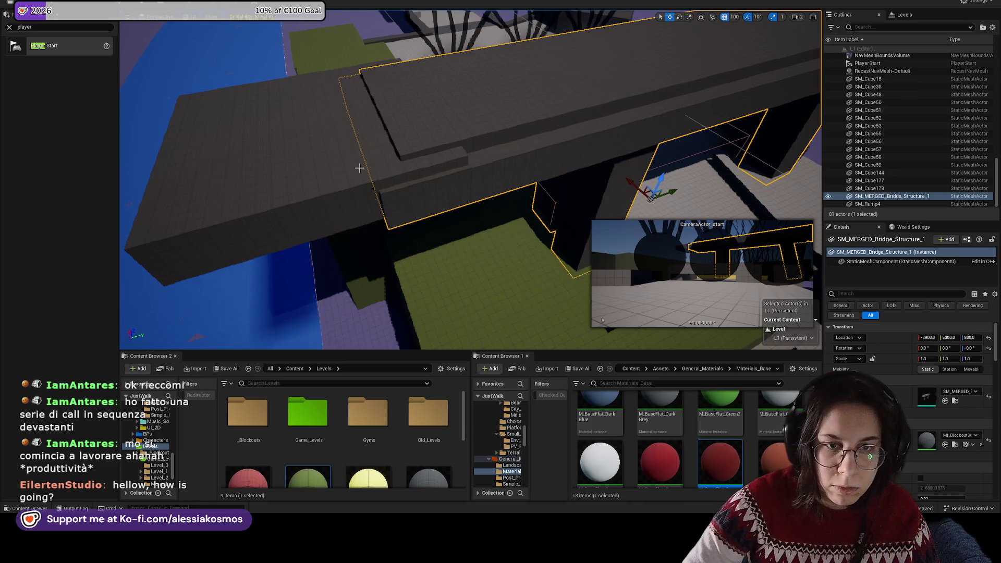
Step: Shift SM_Cube15 100 units along X and tilt it 40° into a ramp
key(ctrl+z)
key(f)
mouse_move(471, 95)
mouse_down()
mouse_move(514, 96)
mouse_move(335, 37)
mouse_move(311, 99)
mouse_move(342, 179)
mouse_up()
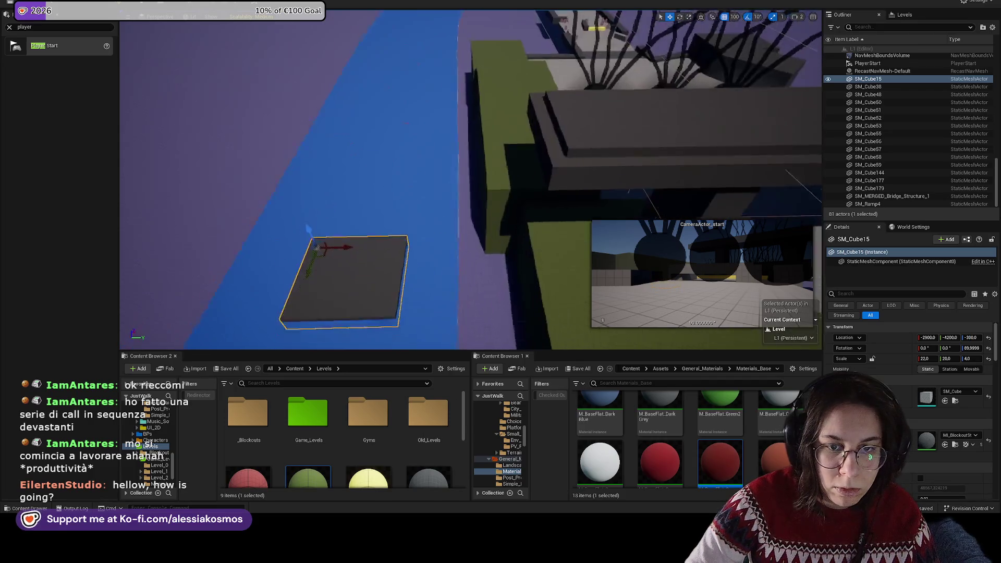
key(e)
mouse_move(359, 224)
mouse_down()
mouse_move(371, 241)
mouse_move(365, 228)
mouse_move(384, 216)
mouse_up()
Step: Duplicate the ramp, raise the copy and ease its tilt to 15° using 5° rotation snap
mouse_move(326, 238)
alt+mouse_down()
mouse_move(458, 158)
mouse_move(447, 140)
mouse_move(449, 167)
mouse_move(441, 139)
alt+mouse_up()
drag(365, 140, 442, 112)
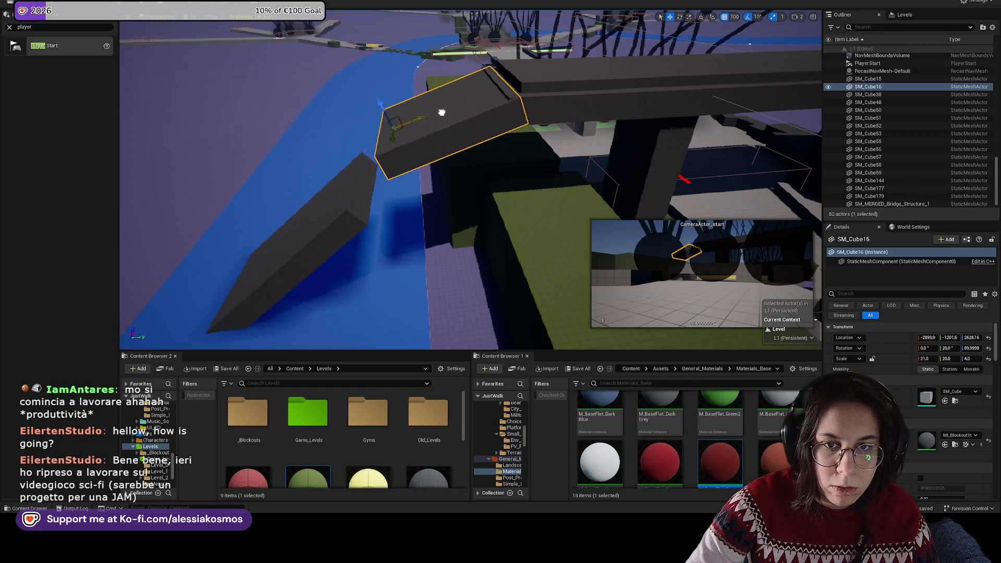
drag(377, 100, 377, 89)
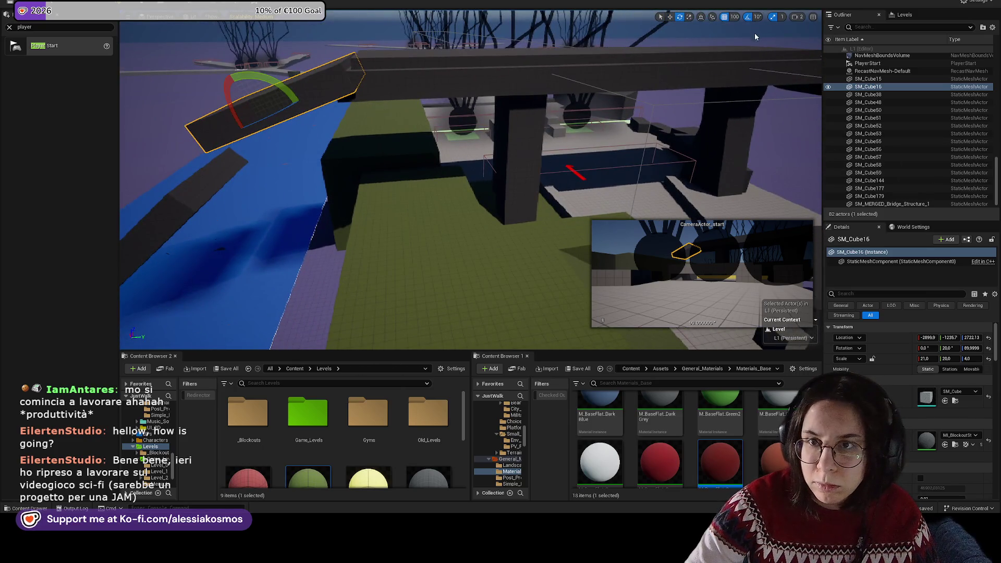
click(757, 17)
click(767, 39)
mouse_move(292, 97)
mouse_down()
mouse_move(312, 99)
mouse_move(301, 77)
mouse_up()
drag(240, 87, 239, 76)
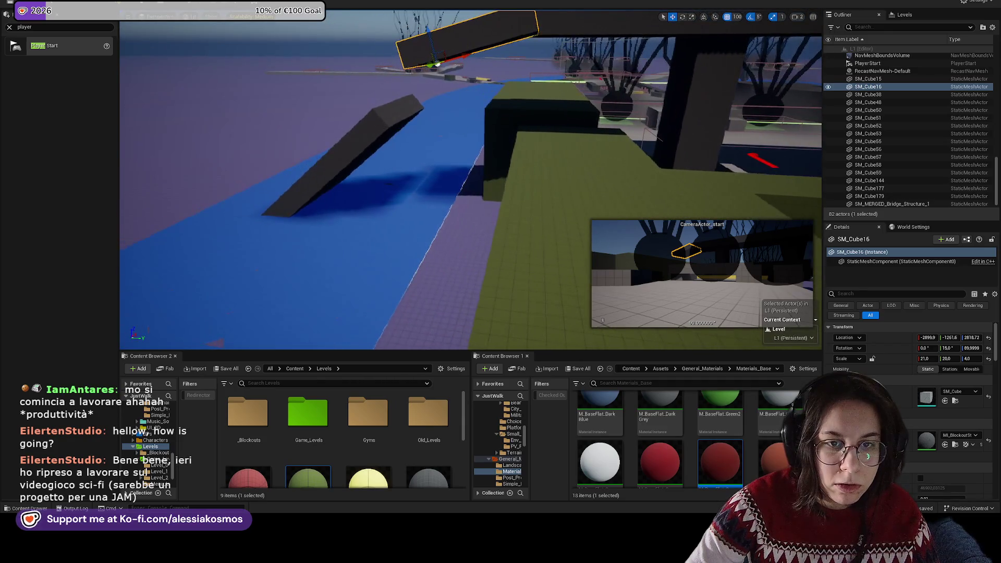
Step: Rotate ramp SM_Cube19 down flat, then reselect ramp SM_Cube15
click(353, 136)
mouse_move(353, 136)
mouse_down()
mouse_move(353, 121)
mouse_move(316, 109)
mouse_move(374, 144)
mouse_up()
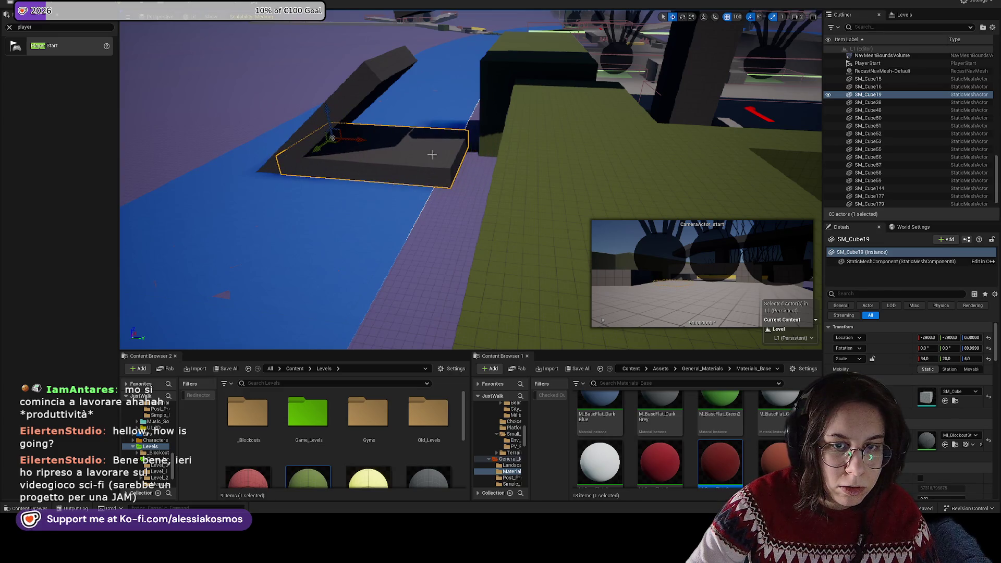
click(441, 90)
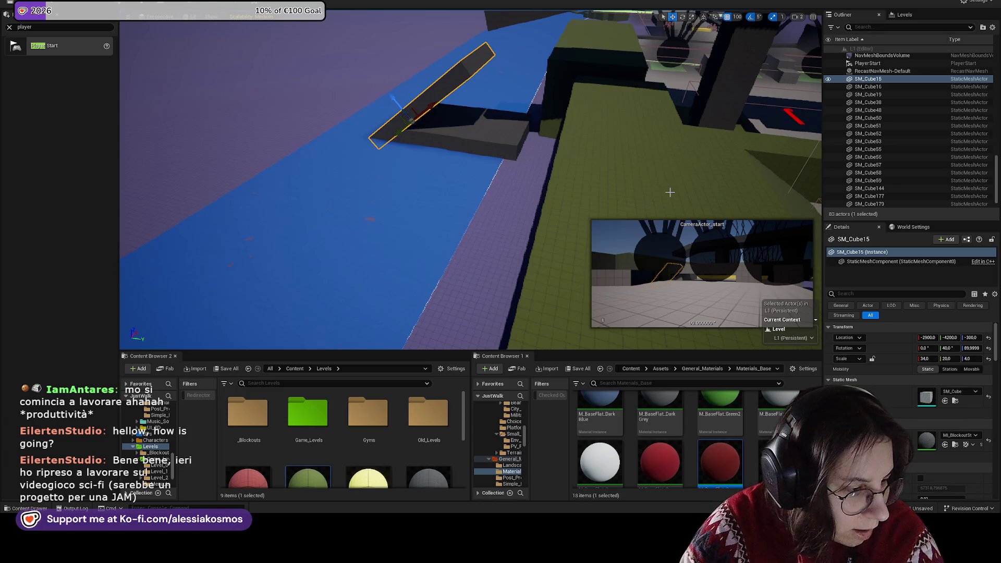
mouse_move(659, 180)
mouse_down()
mouse_move(457, 137)
mouse_move(412, 157)
mouse_up()
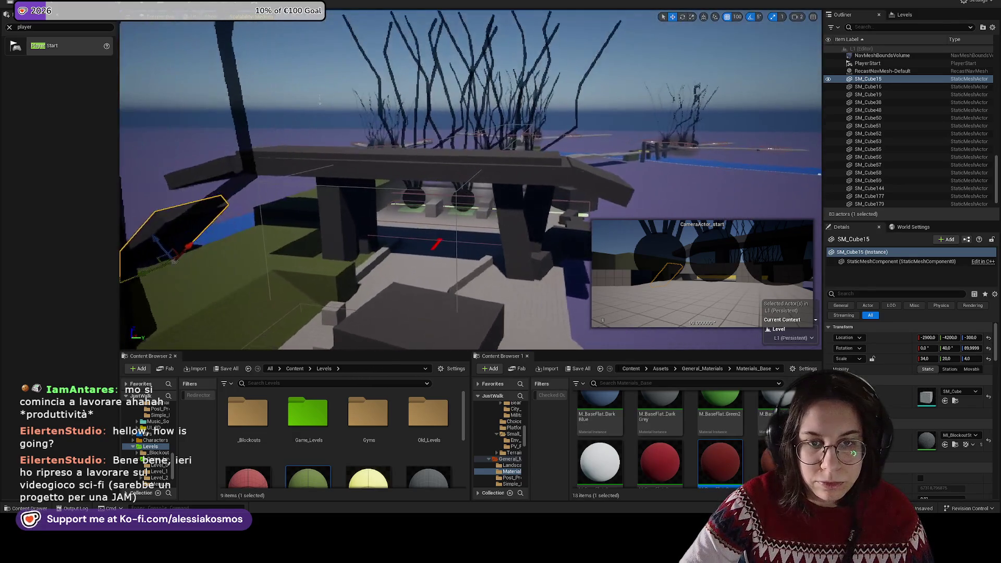
Step: Drag the grey MI_Prototype grid material from Prototype_Materials onto the merged bridge
click(402, 161)
ctrl+click(402, 161)
ctrl+click(383, 214)
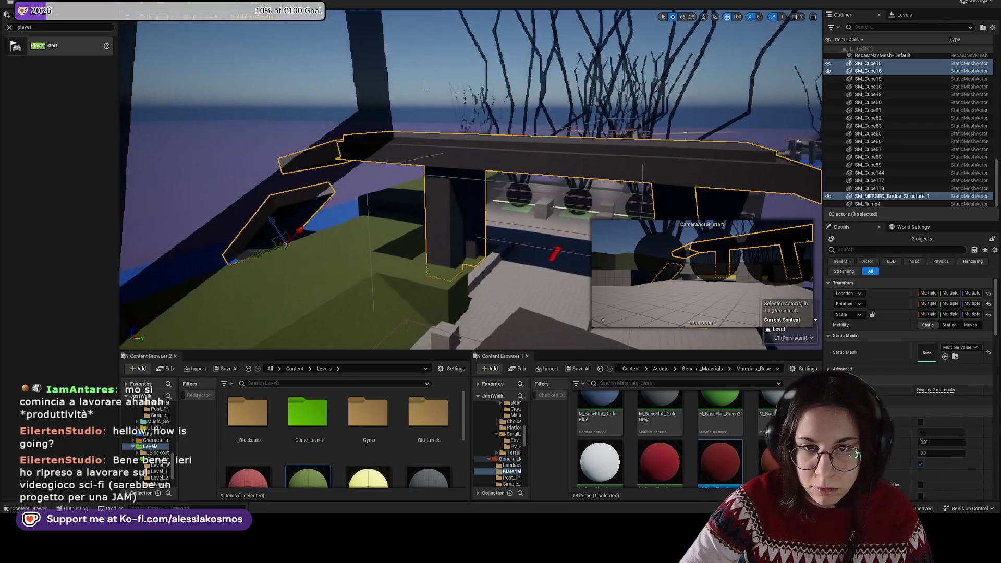
key(ctrl+z)
key(ctrl+z)
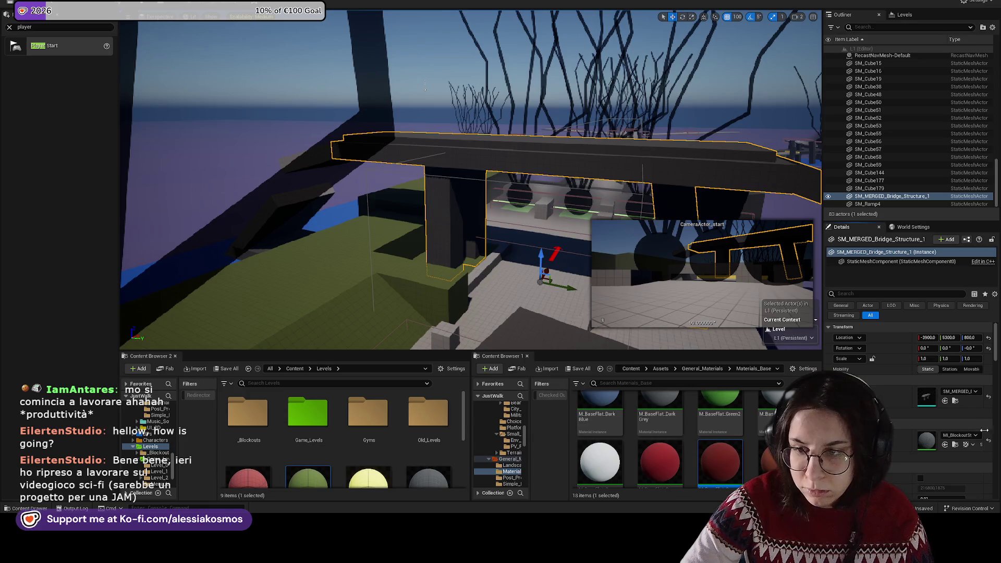
scroll(687, 393, up, 1)
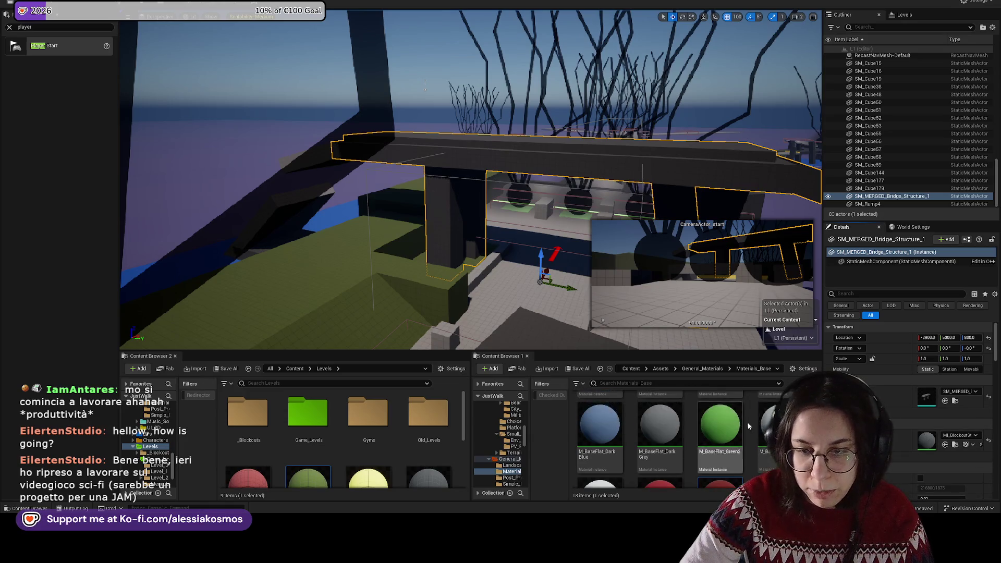
click(527, 308)
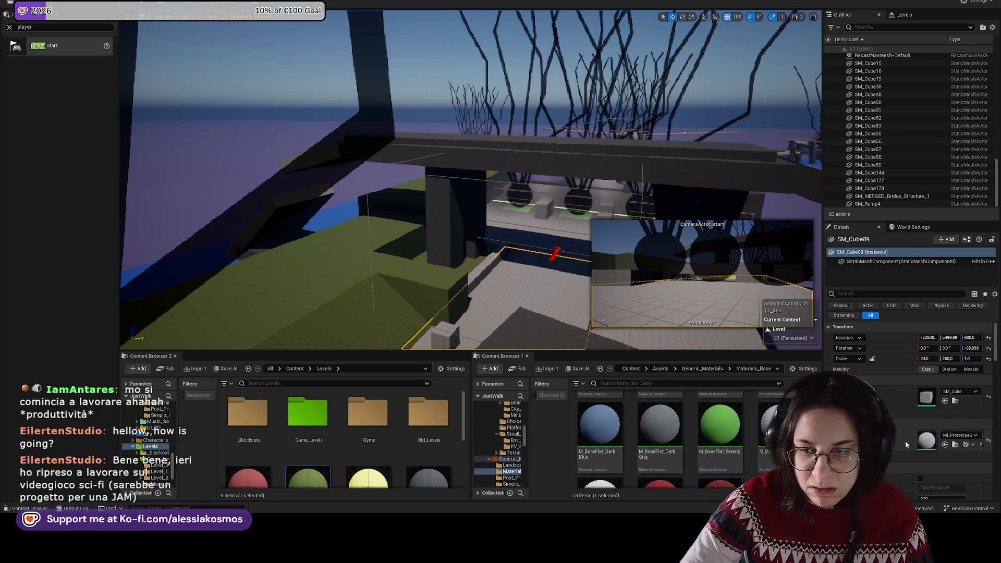
click(956, 445)
key(ctrl+z)
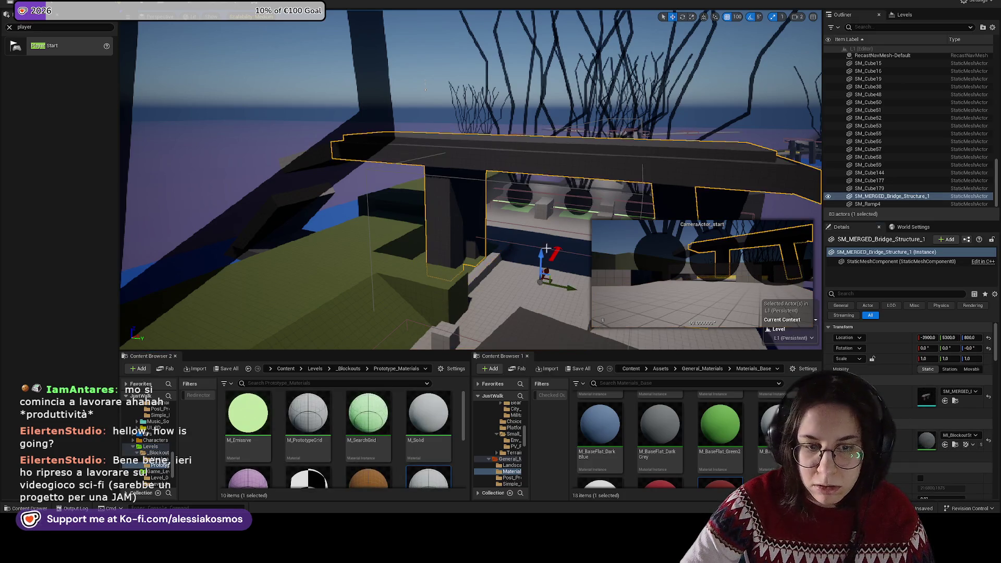
mouse_move(414, 469)
mouse_down()
mouse_move(534, 161)
mouse_move(454, 184)
mouse_move(368, 183)
mouse_up()
Step: Assign the prototype grid material to two boxes through the Details panel
click(501, 186)
click(376, 190)
ctrl+click(637, 199)
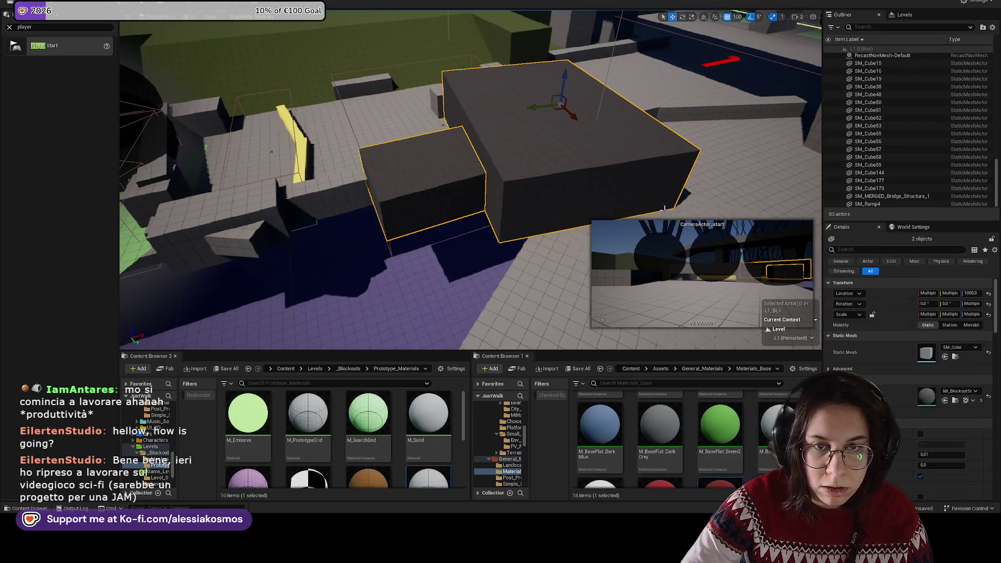
click(989, 397)
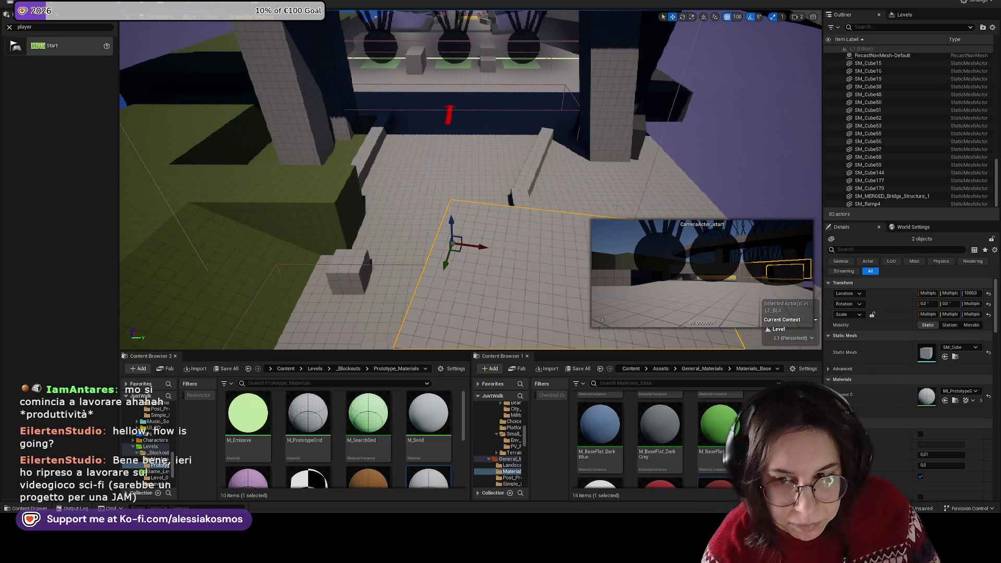
Step: Move across the level past SM_Cube52 and SM_Cube49 to select slab SM_Cube179
mouse_move(597, 223)
mouse_down()
mouse_move(589, 193)
mouse_move(579, 219)
mouse_up()
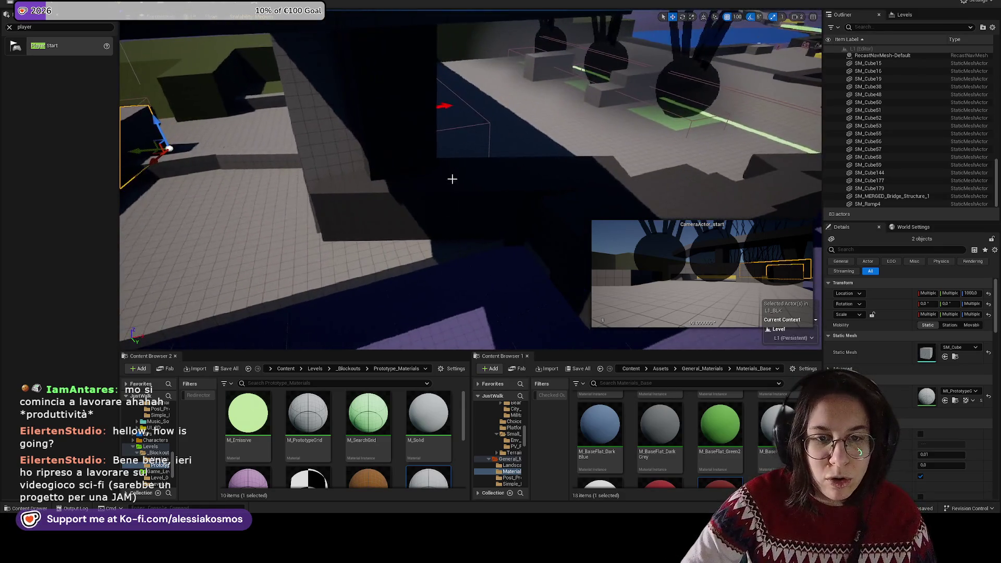
click(451, 176)
mouse_move(452, 176)
mouse_down()
mouse_move(592, 210)
mouse_move(449, 198)
mouse_move(438, 209)
mouse_move(441, 195)
mouse_move(464, 211)
mouse_move(130, 292)
mouse_move(360, 195)
mouse_move(492, 211)
mouse_up()
click(408, 205)
key(f)
click(454, 192)
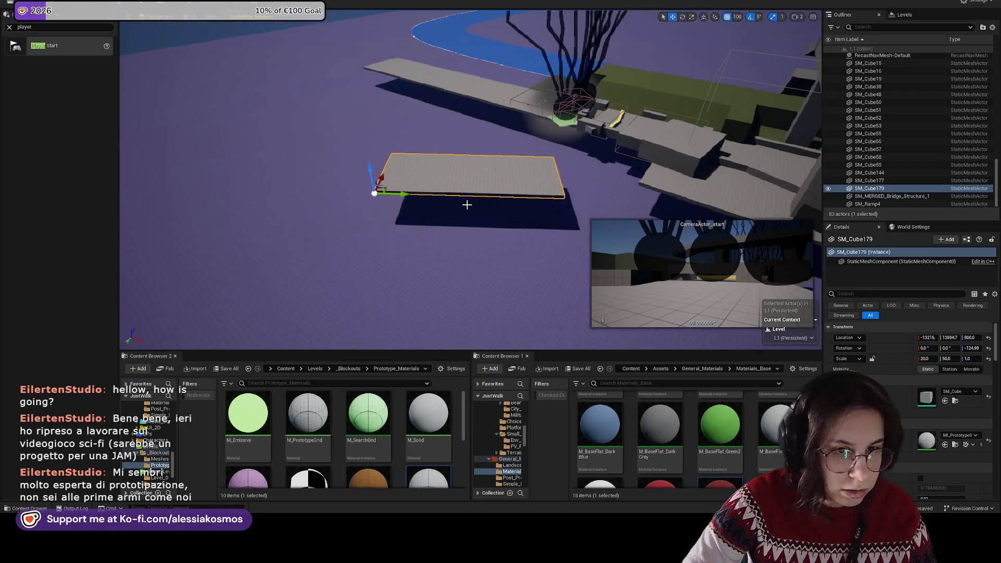
Step: Slide slab SM_Cube179 further out and double its Y scale to 100
drag(402, 196, 97, 282)
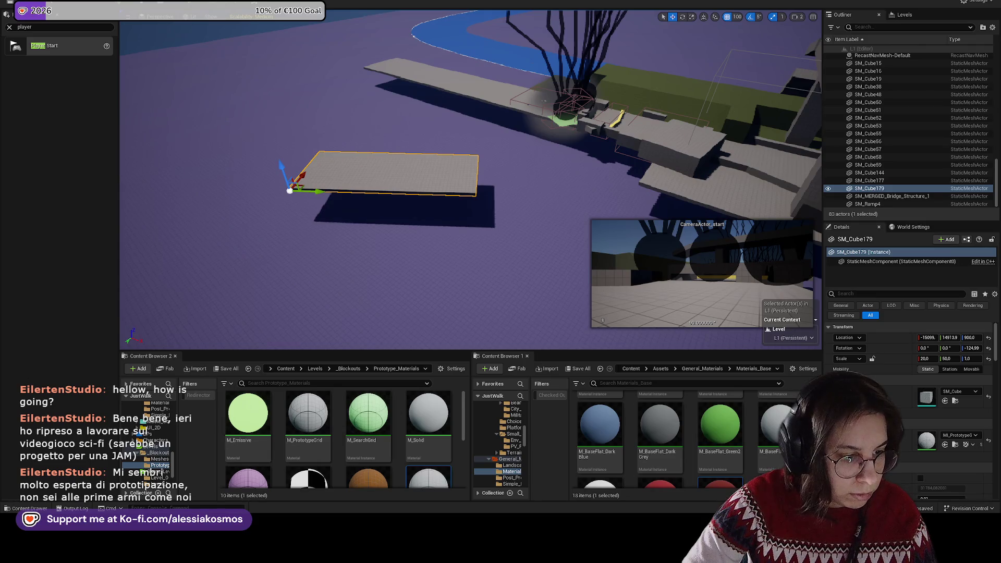
mouse_move(397, 234)
mouse_down()
mouse_move(480, 234)
mouse_move(417, 224)
mouse_up()
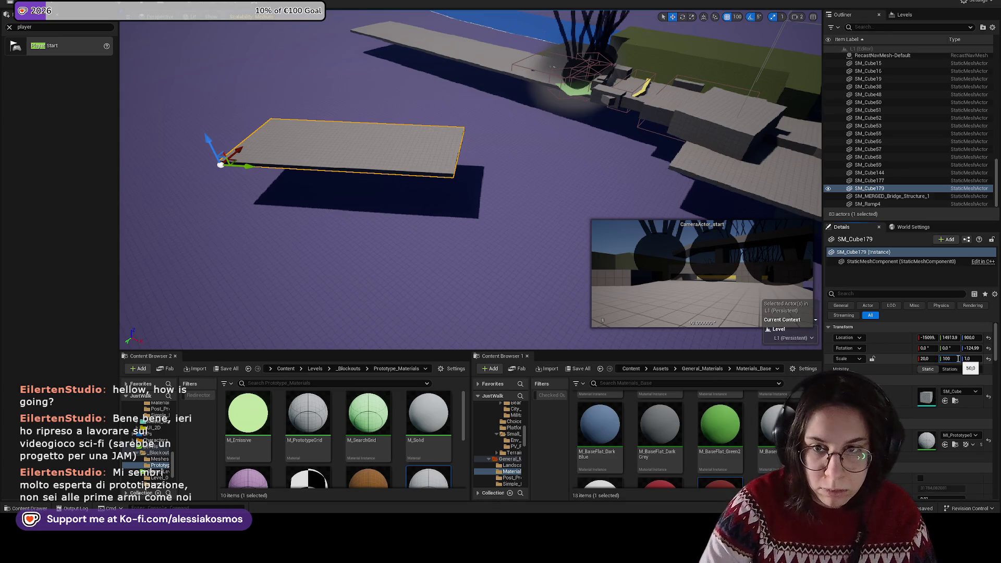
key(Return)
drag(465, 243, 447, 235)
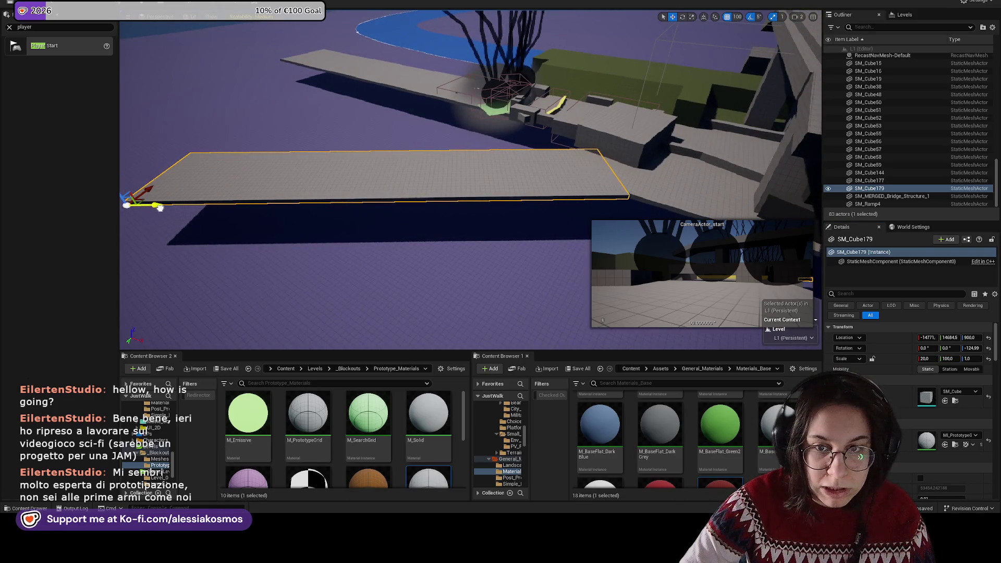
mouse_move(167, 208)
mouse_down()
mouse_move(261, 197)
mouse_move(425, 134)
mouse_up()
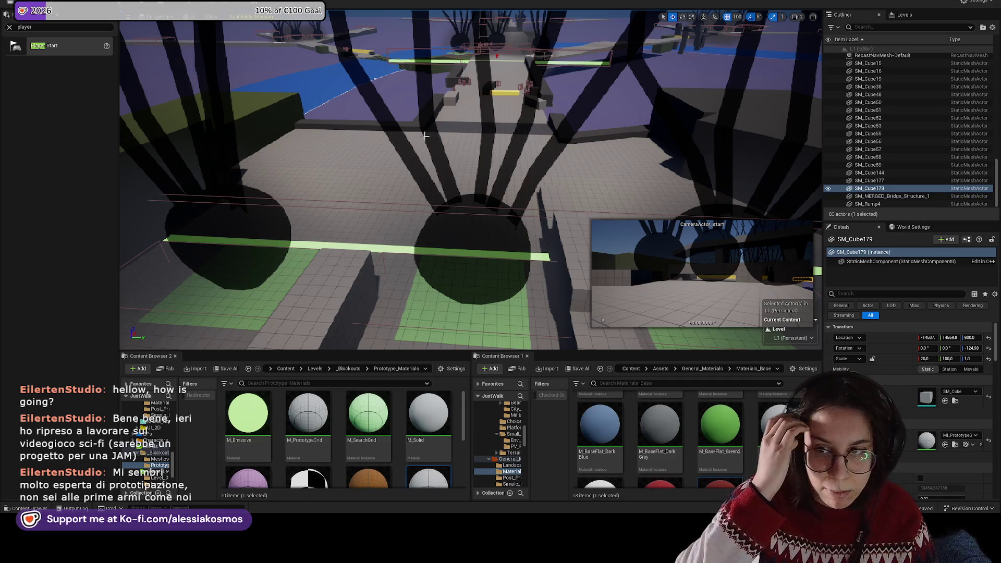
mouse_move(424, 144)
mouse_down()
mouse_move(428, 163)
mouse_move(426, 144)
mouse_up()
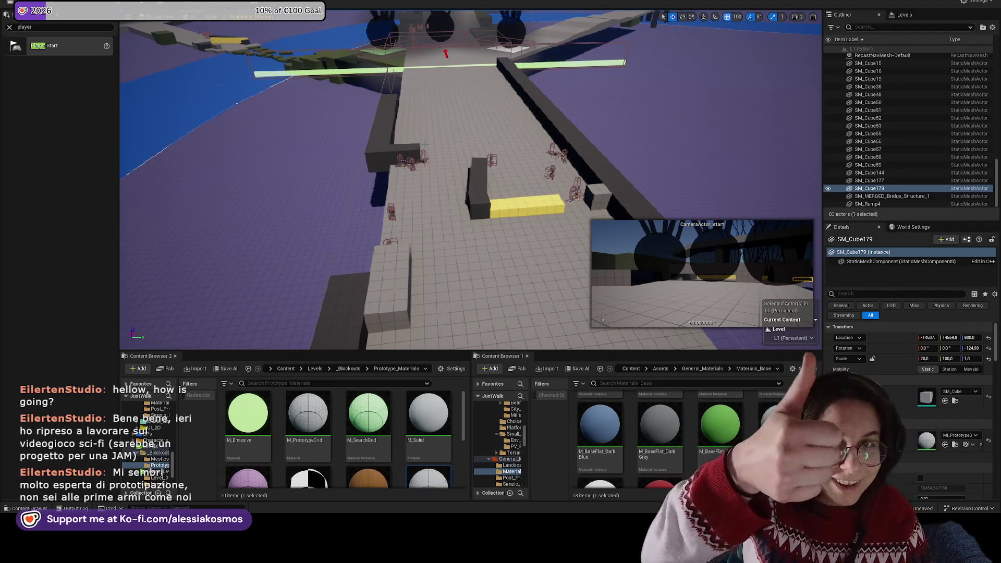
mouse_move(426, 144)
mouse_down()
mouse_move(438, 177)
mouse_move(422, 148)
mouse_move(413, 181)
mouse_move(387, 185)
mouse_up()
click(412, 182)
click(386, 185)
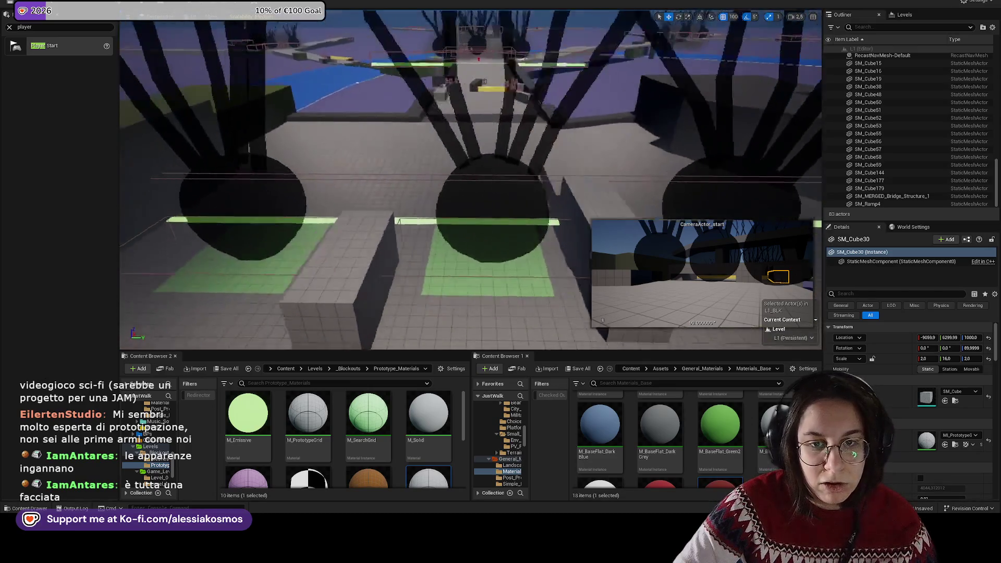
key(a)
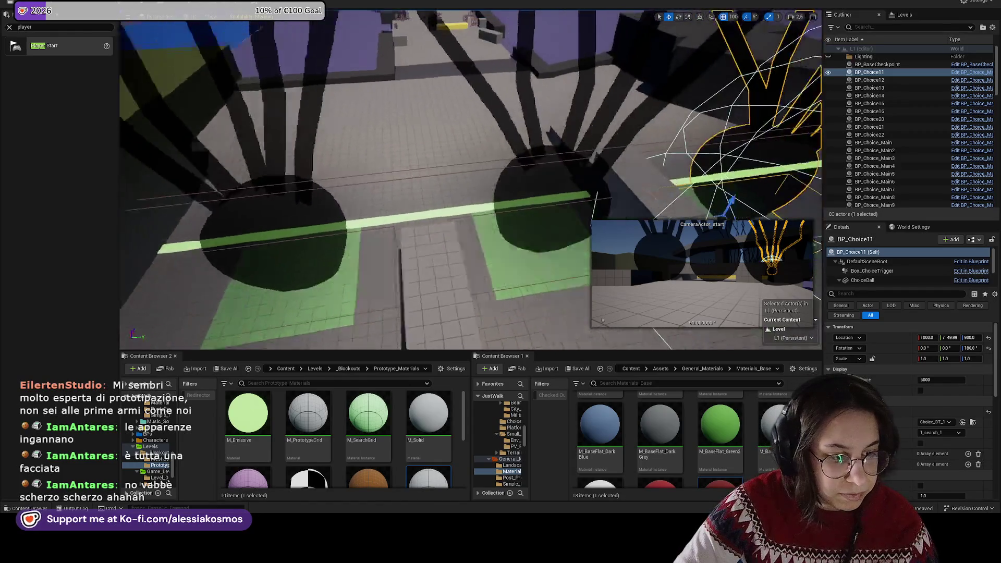
key(w)
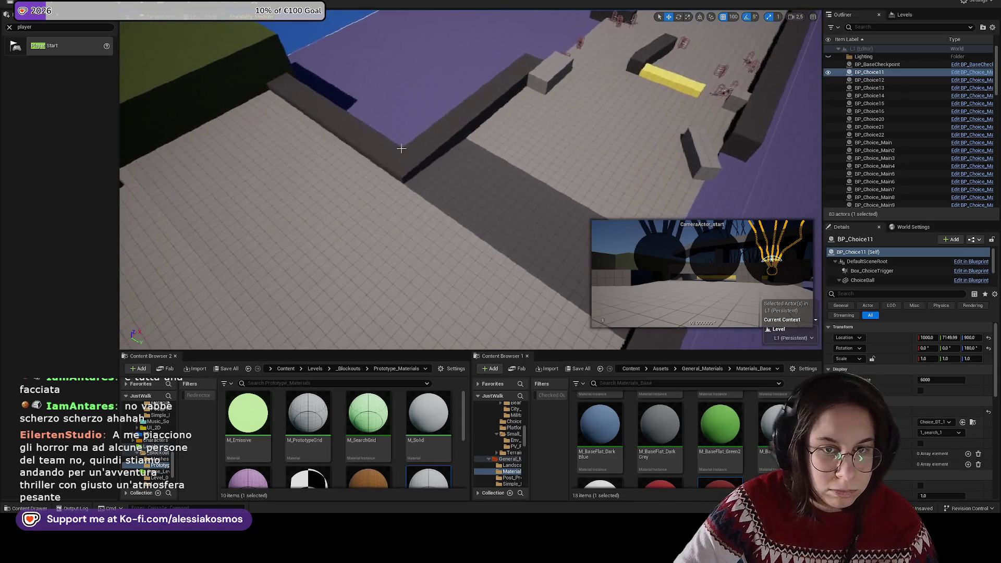
Step: Thin wall SM_Cube77 to Y and Z scale 2.0 with the prototype grid material
click(401, 148)
key(s)
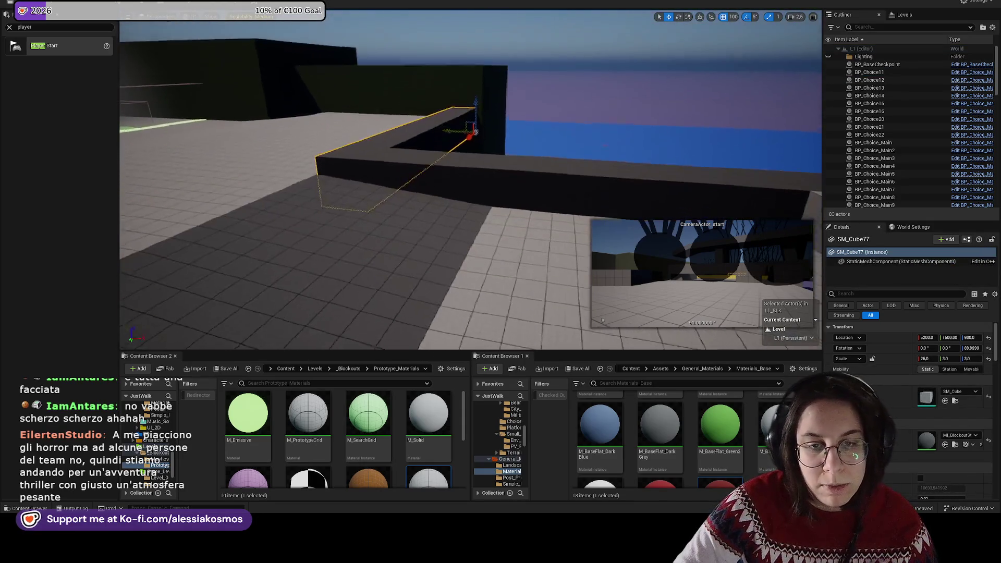
key(w)
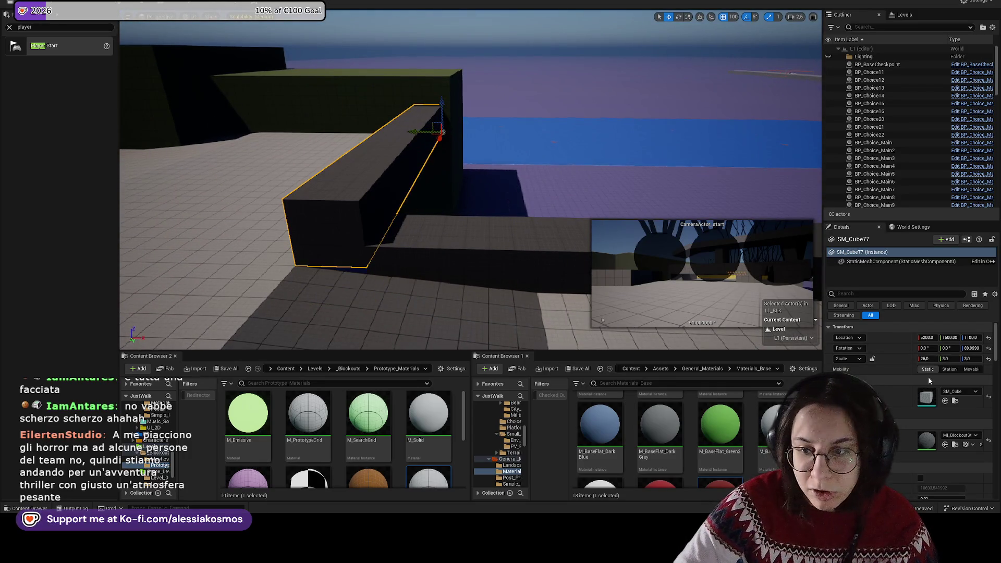
key(ctrl+z)
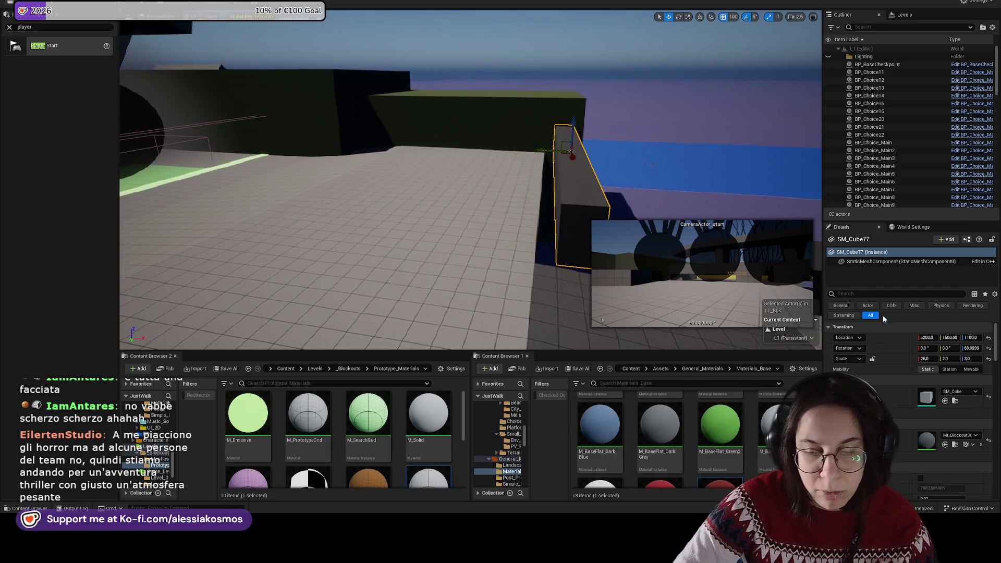
click(989, 442)
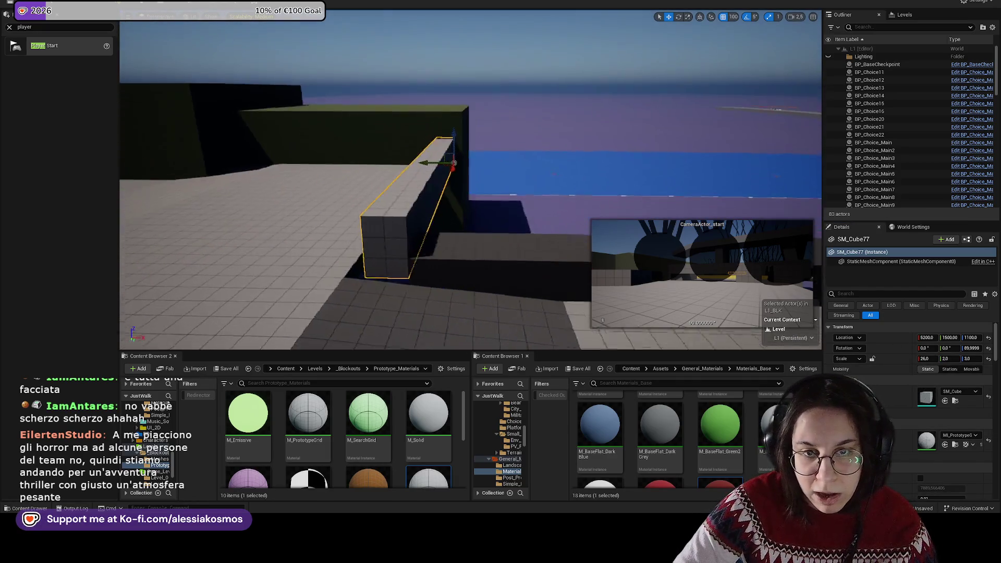
key(w)
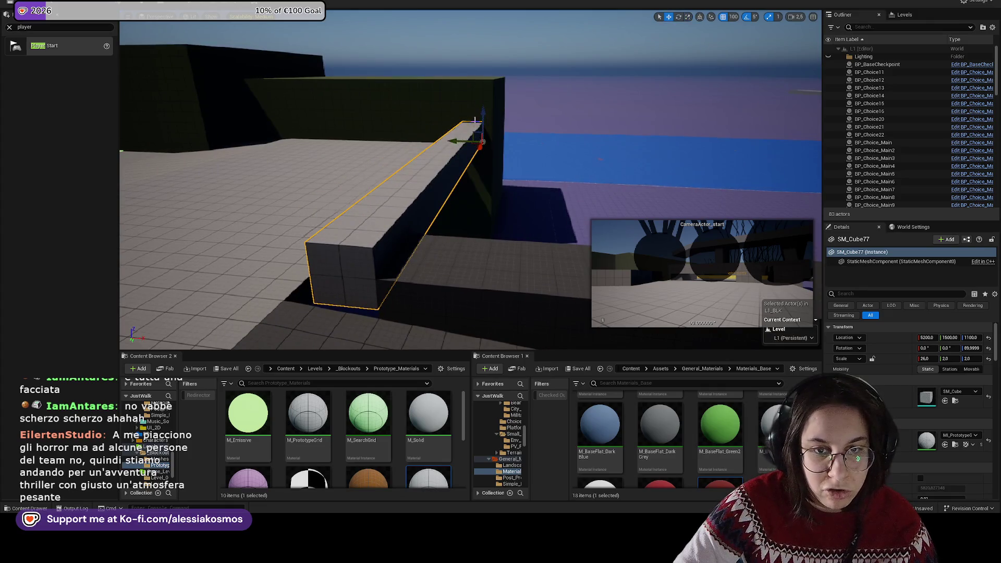
key(ctrl+z)
key(ctrl+z)
key(ctrl+z)
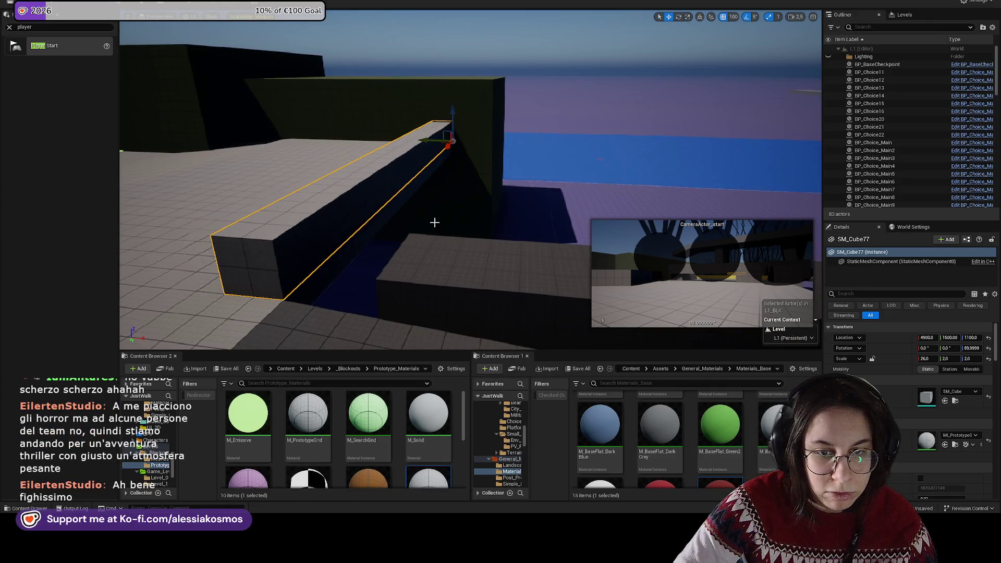
Step: Scale wall SM_Cube78 to 2.0 on Y and Z and line it up along Y
key(r)
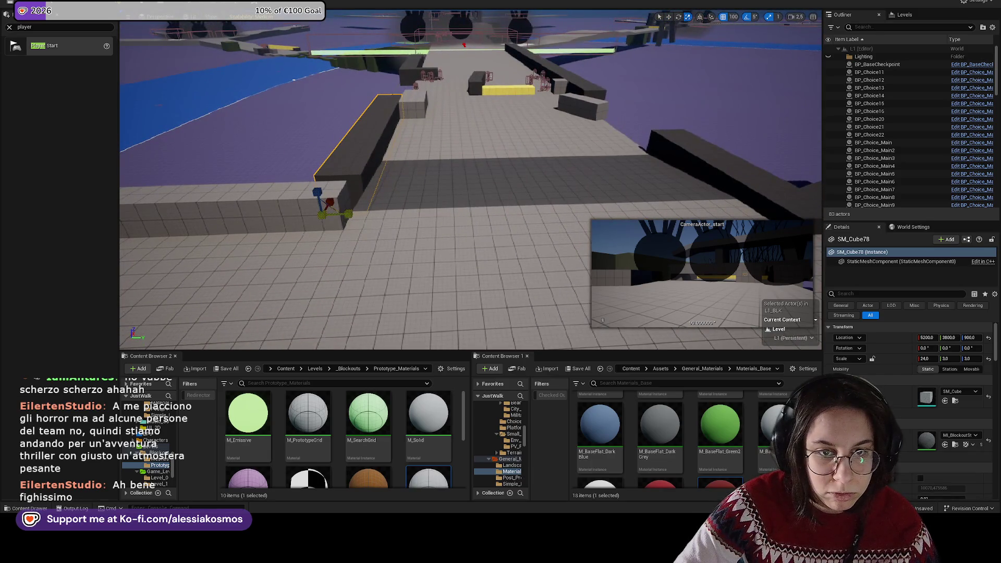
key(ctrl+z)
key(w)
key(ctrl+z)
key(w)
mouse_move(355, 215)
mouse_down()
mouse_move(367, 214)
mouse_move(206, 226)
mouse_move(391, 192)
mouse_up()
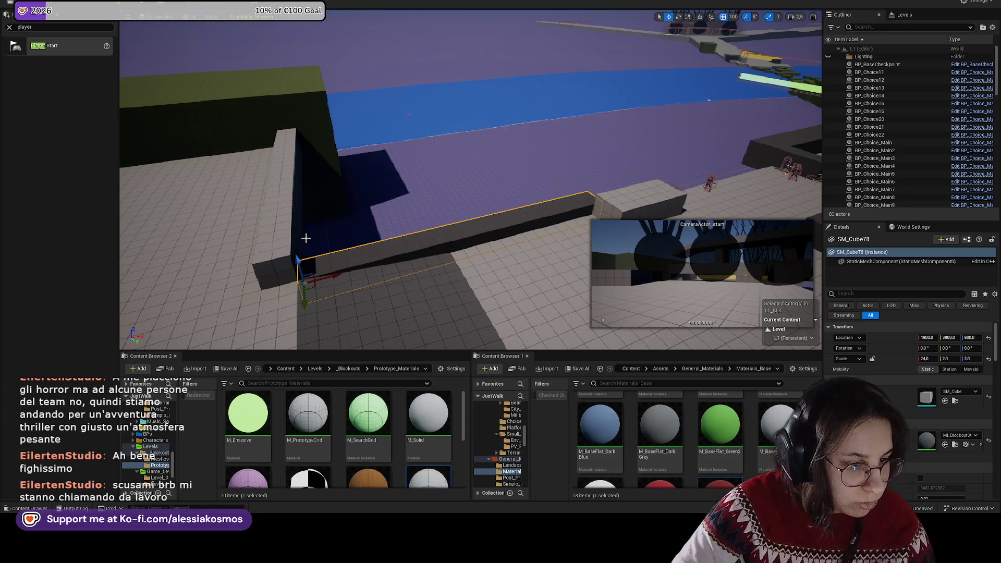
mouse_move(298, 259)
mouse_down()
mouse_move(295, 249)
mouse_move(310, 245)
mouse_move(466, 261)
mouse_move(397, 300)
mouse_move(413, 266)
mouse_move(425, 191)
mouse_move(452, 183)
mouse_move(453, 161)
mouse_move(433, 234)
mouse_up()
key(ctrl+z)
Step: Shorten SM_Cube80 to Z scale 2.0 and move SM_Cube81 into line with the wall corner
click(390, 292)
key(w)
mouse_move(469, 198)
mouse_down()
mouse_move(483, 195)
mouse_move(423, 193)
mouse_move(438, 219)
mouse_move(412, 188)
mouse_up()
key(w)
mouse_move(414, 154)
mouse_down()
mouse_move(378, 138)
mouse_move(326, 179)
mouse_up()
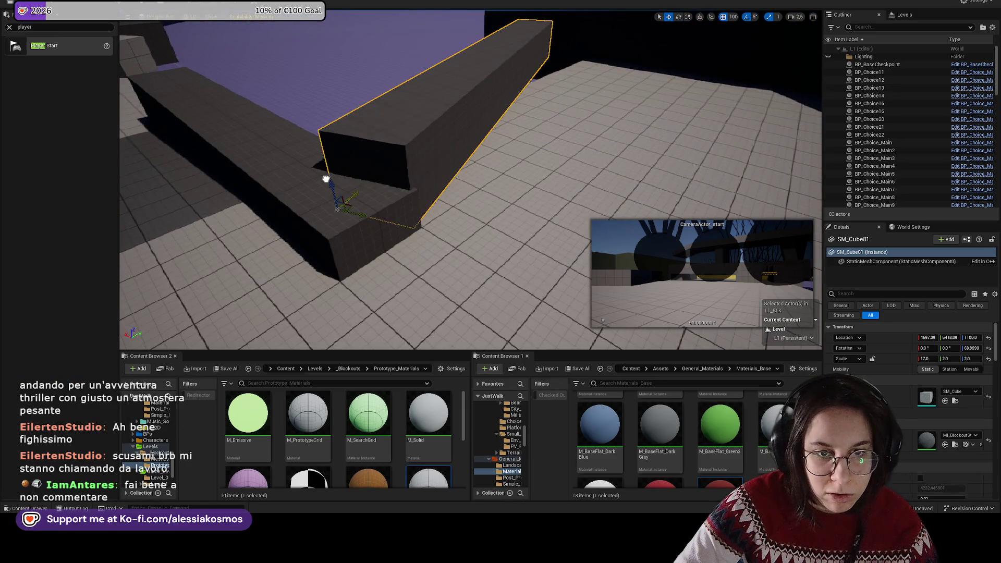
Step: Give wall SM_Cube78 the prototype grid material
ctrl+click(495, 172)
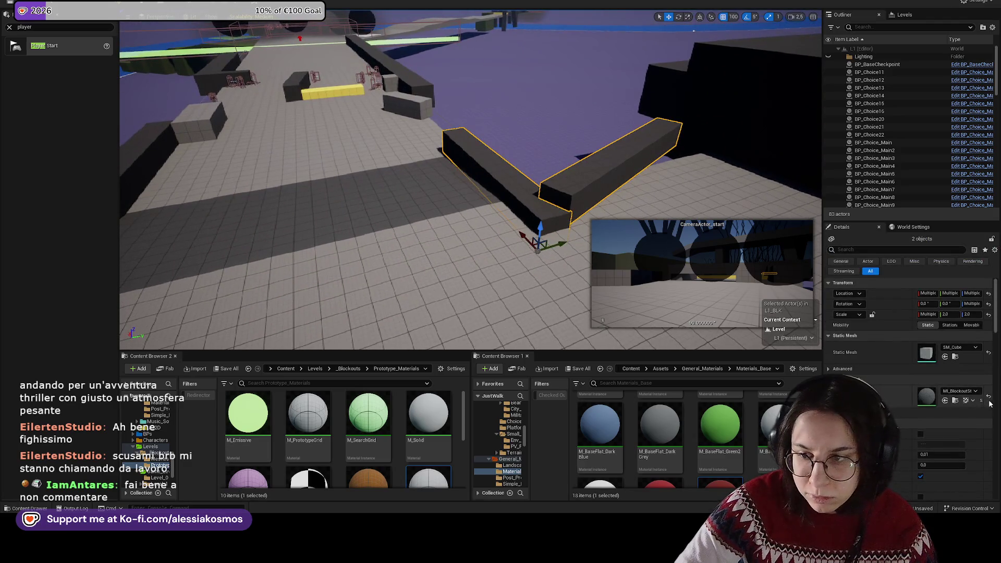
key(ctrl+z)
key(f)
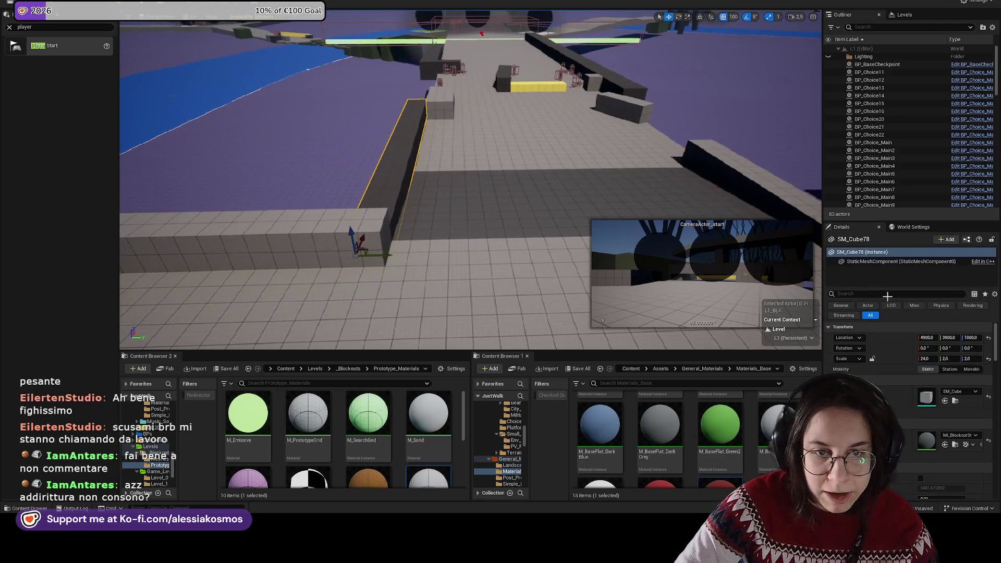
click(988, 441)
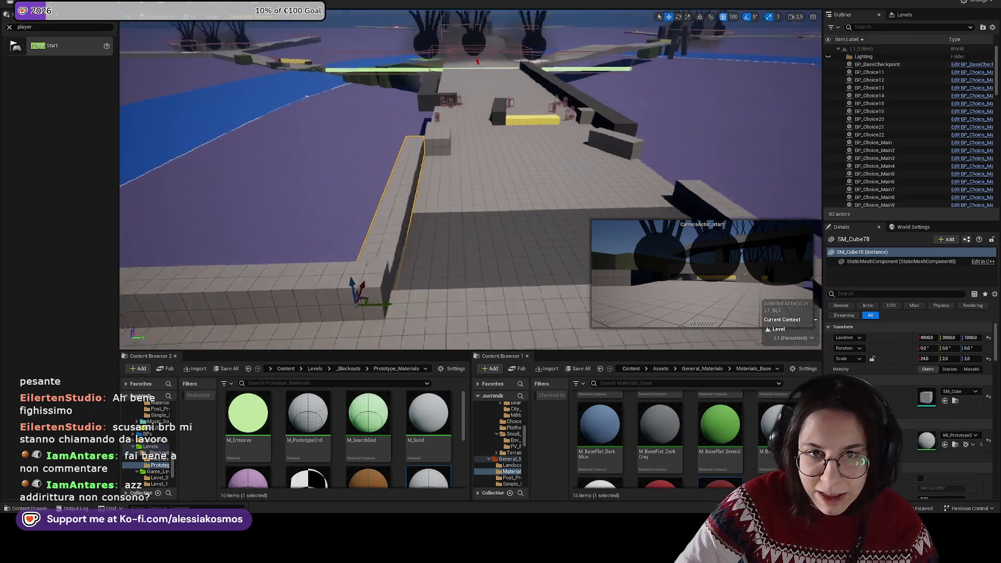
Step: Try the prototype grid material on SM_Cube83 and a small block, then undo it
click(230, 125)
key(f)
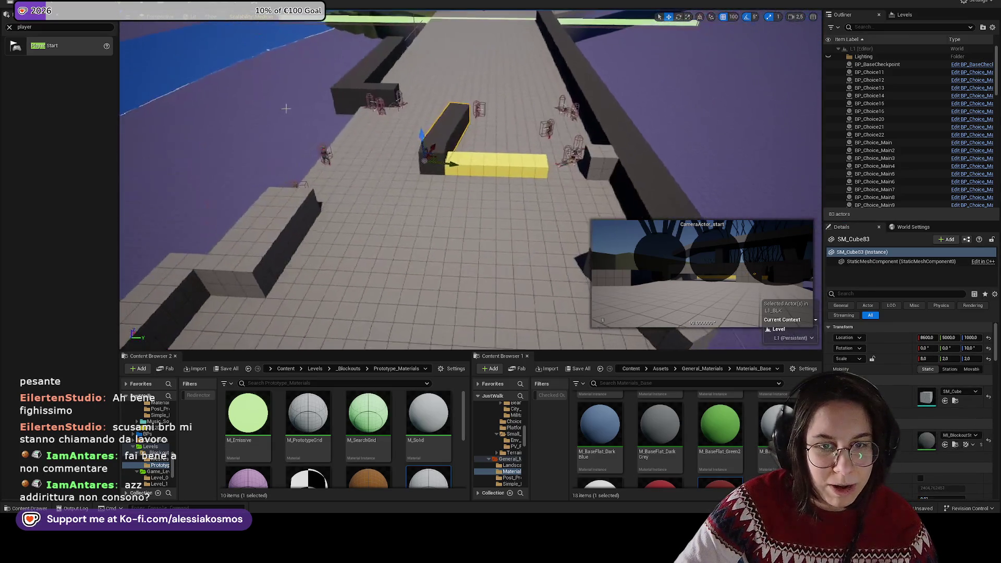
ctrl+click(386, 93)
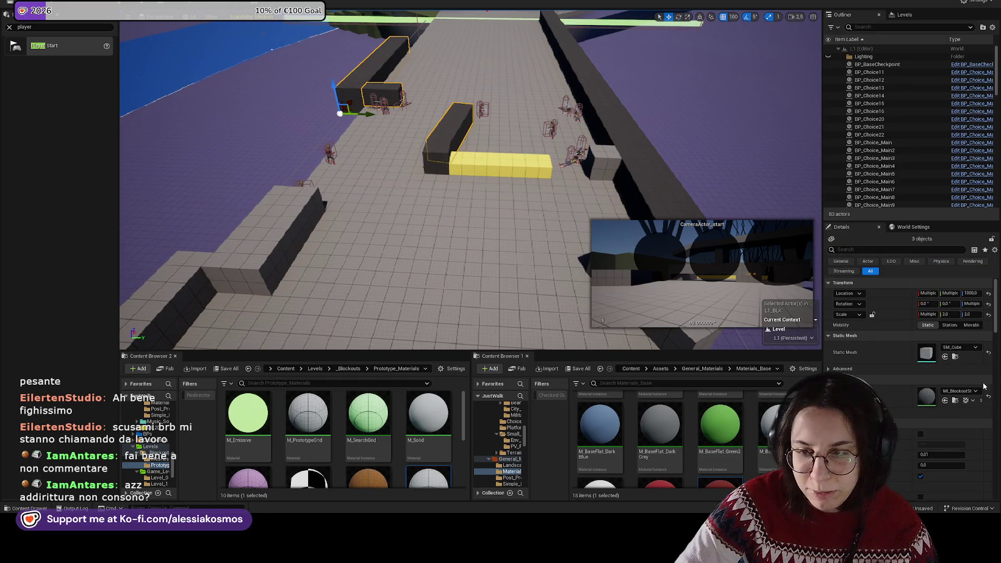
click(990, 399)
key(ctrl+z)
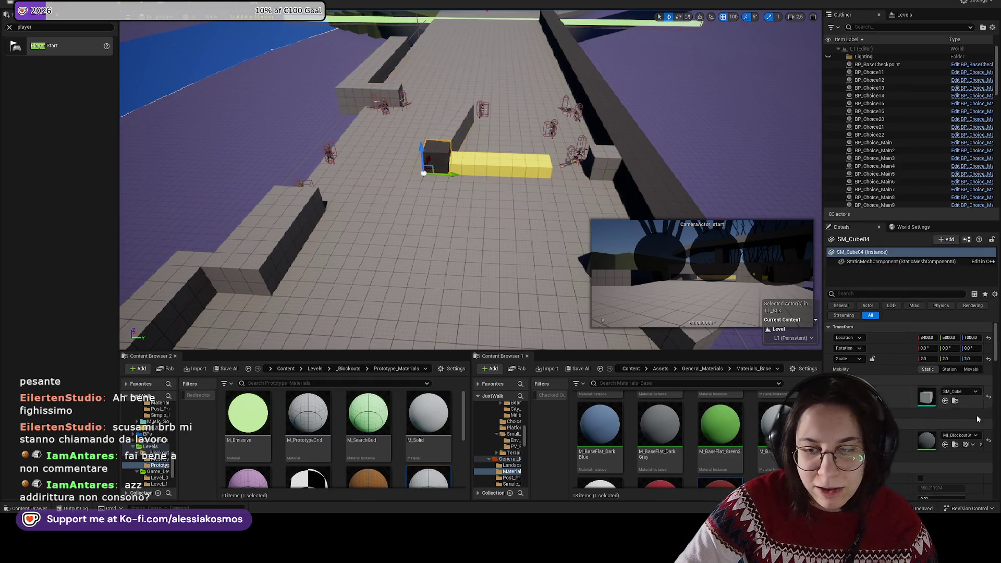
Step: Thin long wall SM_Cube82 to Y scale 2.0, then isolate block SM_Cube79
click(611, 132)
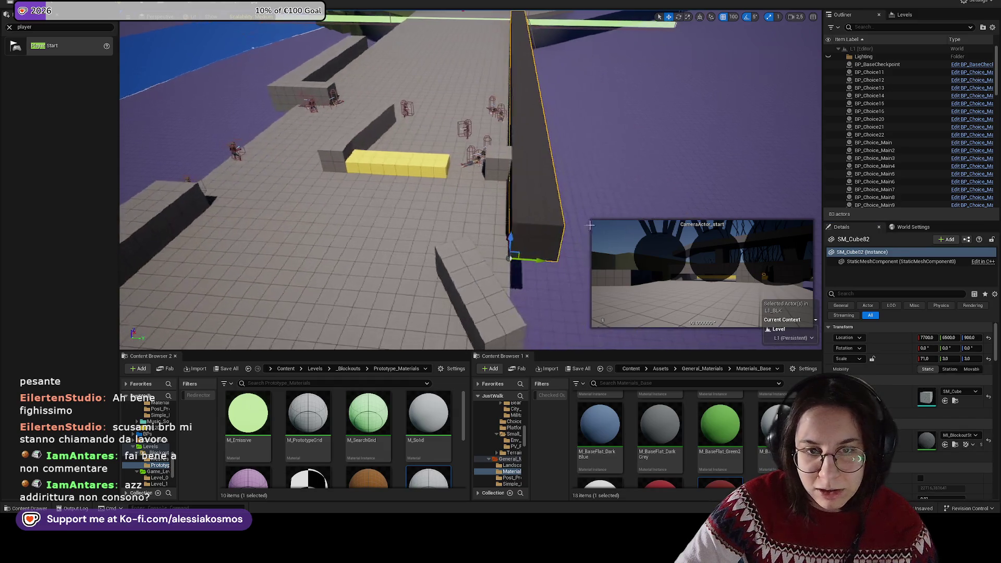
mouse_move(531, 262)
mouse_down()
mouse_move(515, 240)
mouse_move(508, 250)
mouse_up()
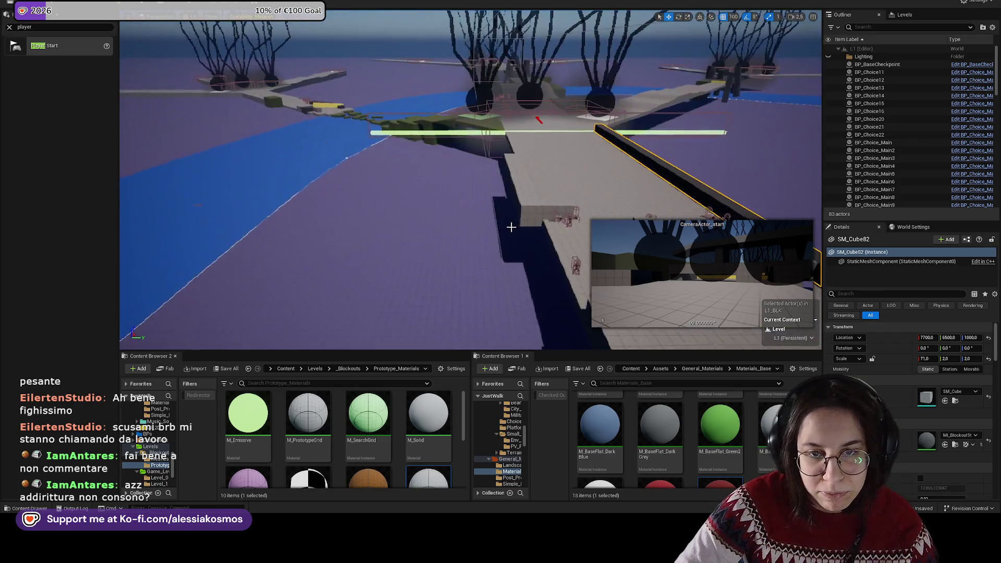
click(521, 188)
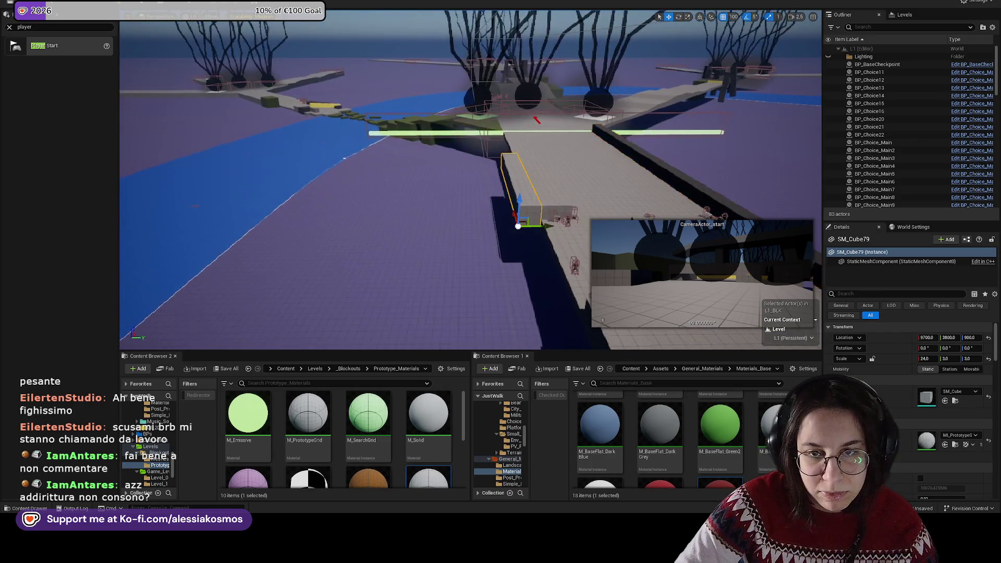
key(f)
ctrl+click(531, 209)
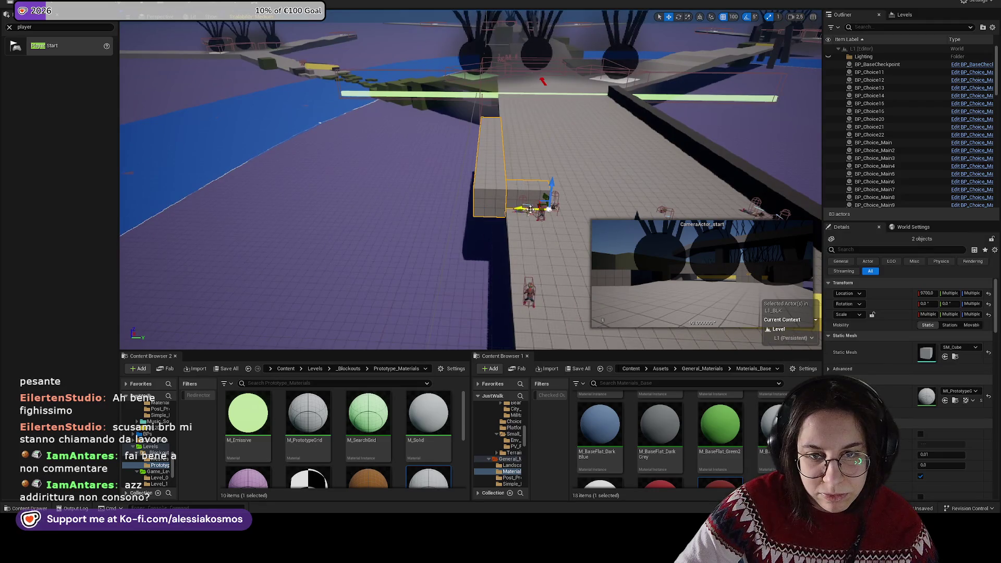
mouse_move(527, 202)
mouse_down()
mouse_move(542, 181)
mouse_move(511, 180)
mouse_move(513, 190)
mouse_move(504, 143)
mouse_move(545, 175)
mouse_up()
click(534, 153)
Step: Scale SM_Cube79 to Y 2.0, shift it to Y 3900, and slide it with a second cube along X
key(w)
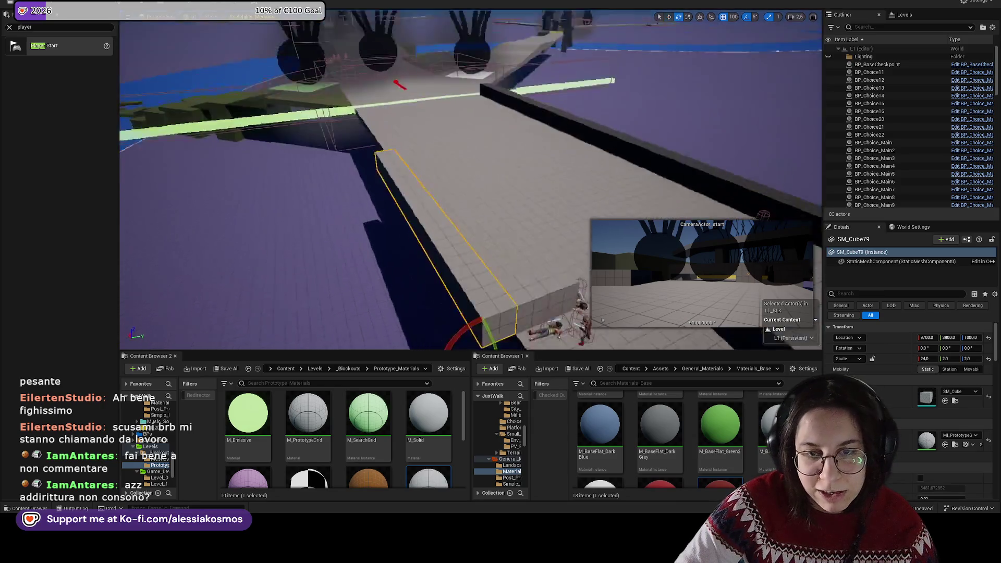
key(e)
ctrl+click(469, 225)
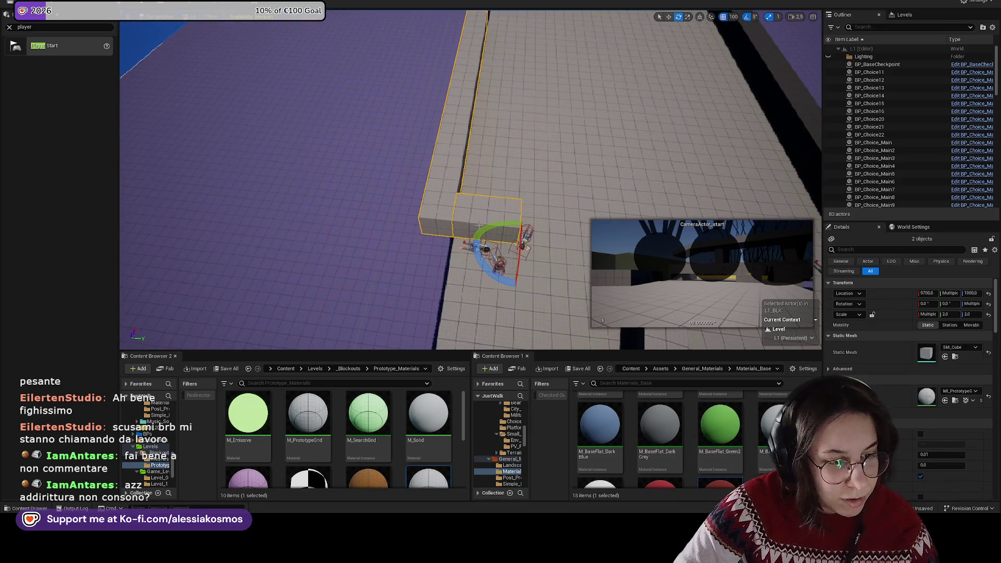
drag(500, 240, 529, 239)
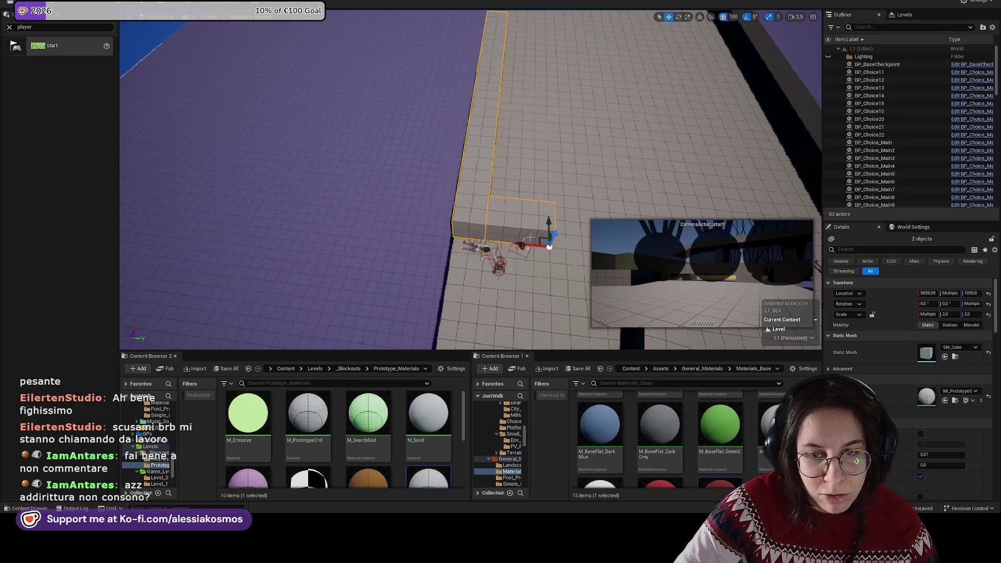
click(519, 246)
click(519, 253)
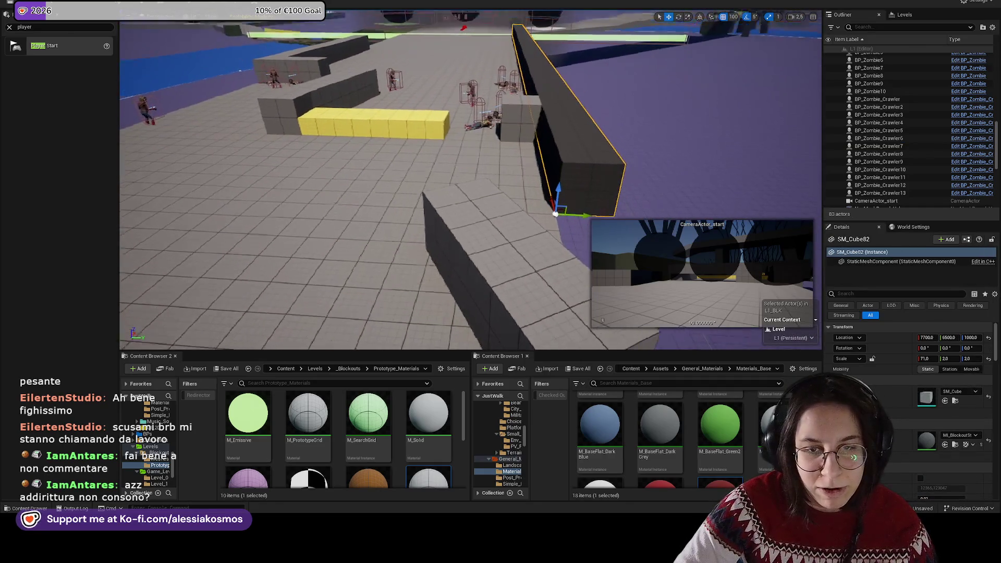
ctrl+click(537, 157)
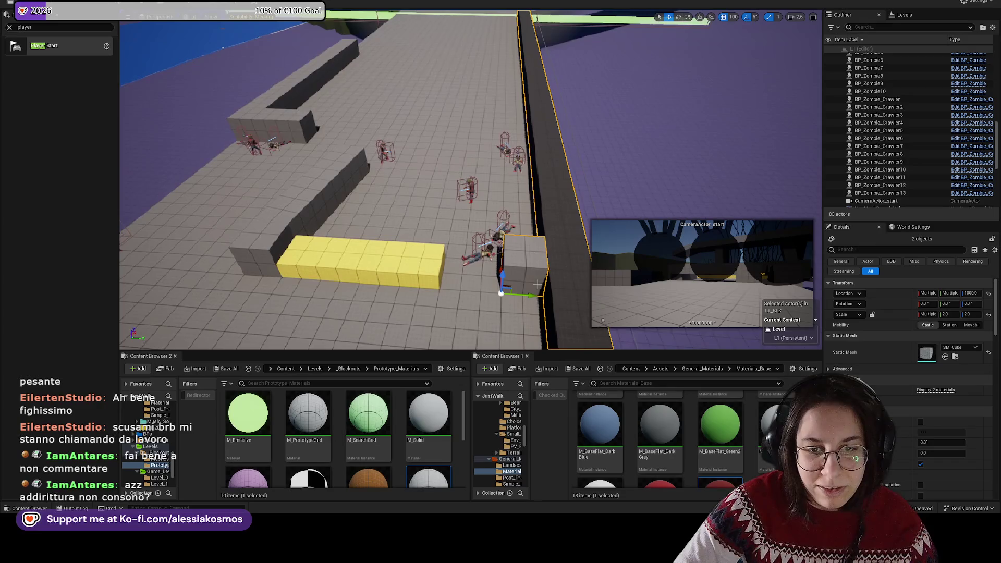
Step: Slide the wall and cube left, then frame the zombie crawlers
drag(519, 293, 507, 292)
click(507, 153)
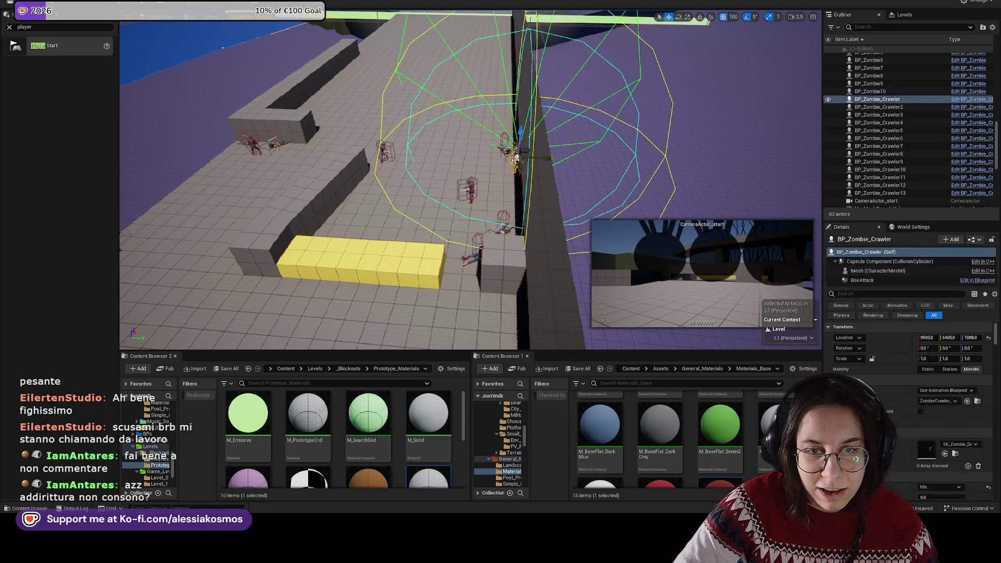
ctrl+click(509, 152)
key(f)
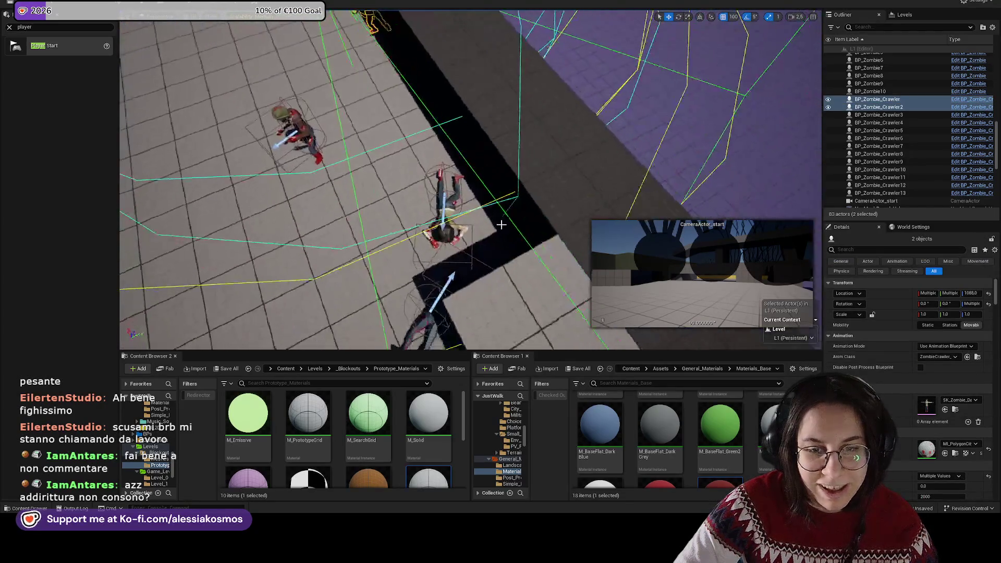
ctrl+click(438, 221)
ctrl+click(442, 189)
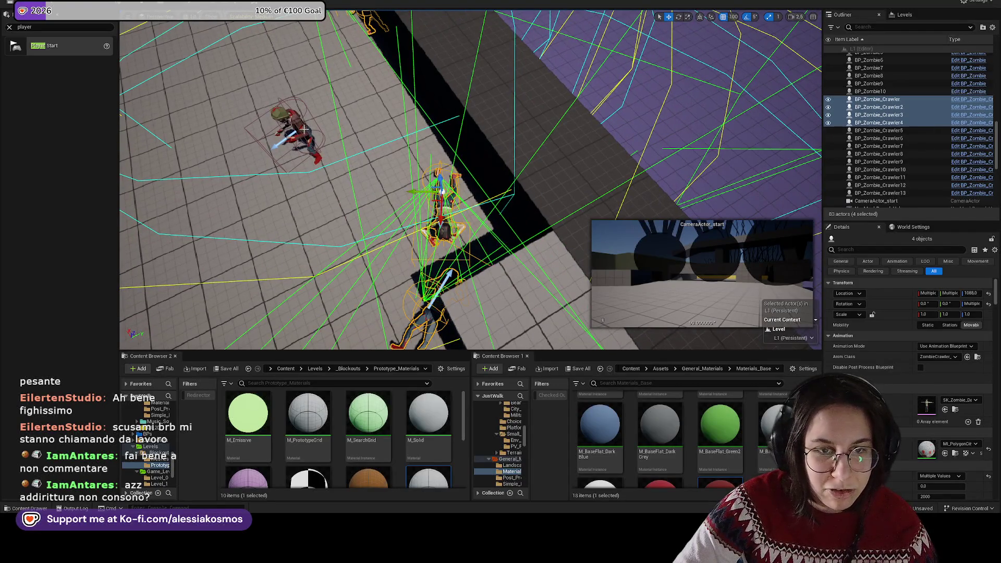
key(f)
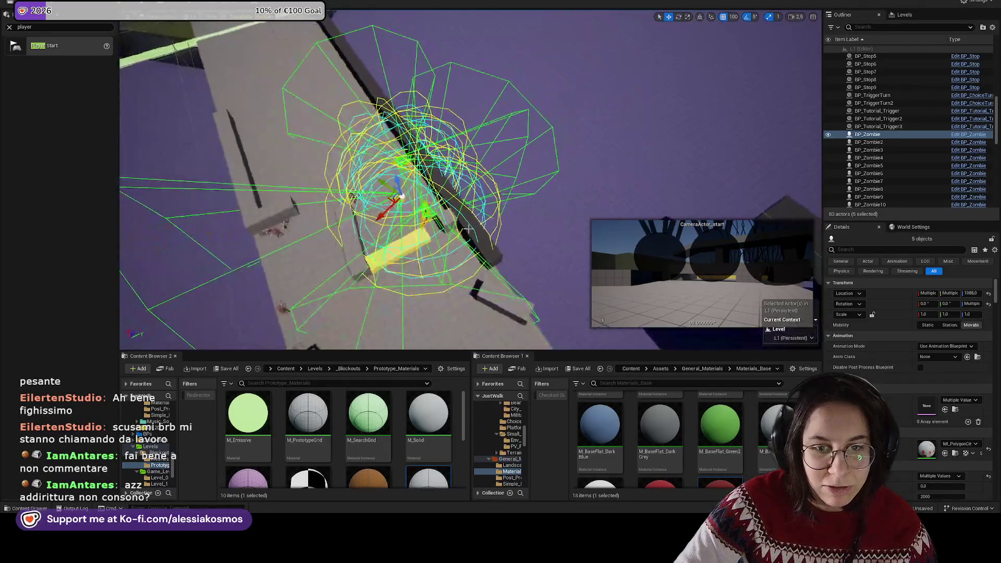
Step: Delete the small cube SM_Cube85 at the yellow block's end
click(496, 209)
scroll(432, 184, down, 3)
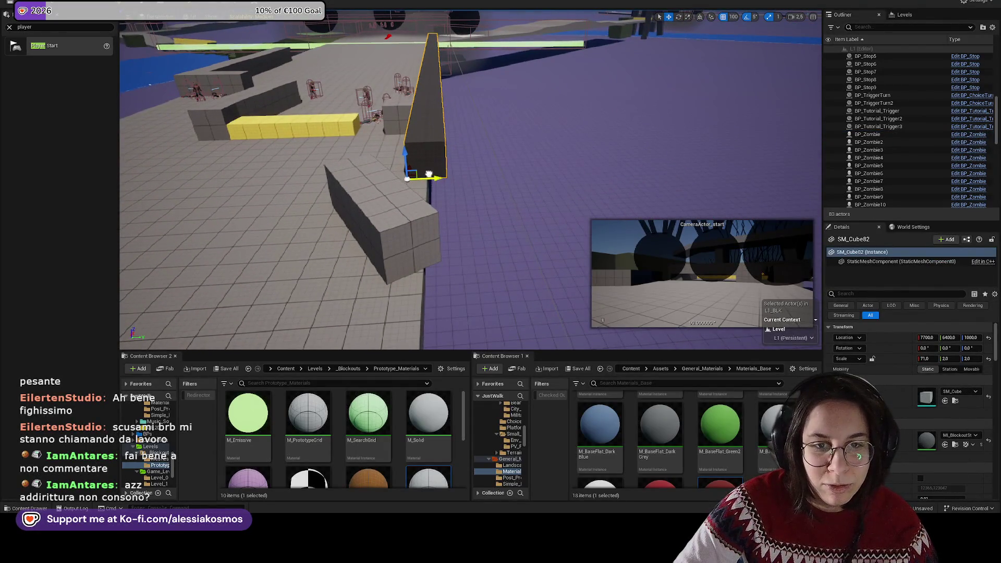
click(523, 208)
mouse_move(523, 209)
mouse_down()
mouse_move(550, 244)
mouse_move(509, 229)
mouse_move(472, 255)
mouse_up()
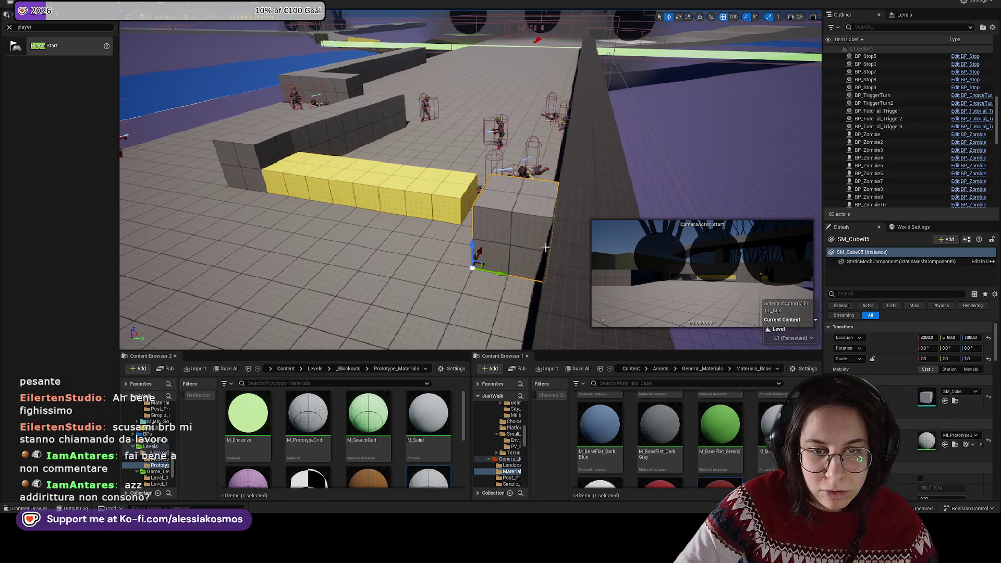
key(Delete)
mouse_move(525, 229)
mouse_down()
mouse_move(454, 202)
mouse_move(454, 141)
mouse_move(368, 183)
mouse_move(450, 170)
mouse_move(454, 141)
mouse_move(444, 157)
mouse_up()
Step: Survey the pillar, walkway wall and grass block, ending on the corridor-edge strip
click(428, 172)
mouse_move(322, 161)
mouse_down()
mouse_move(466, 200)
mouse_move(438, 148)
mouse_move(462, 157)
mouse_move(462, 198)
mouse_up()
click(465, 200)
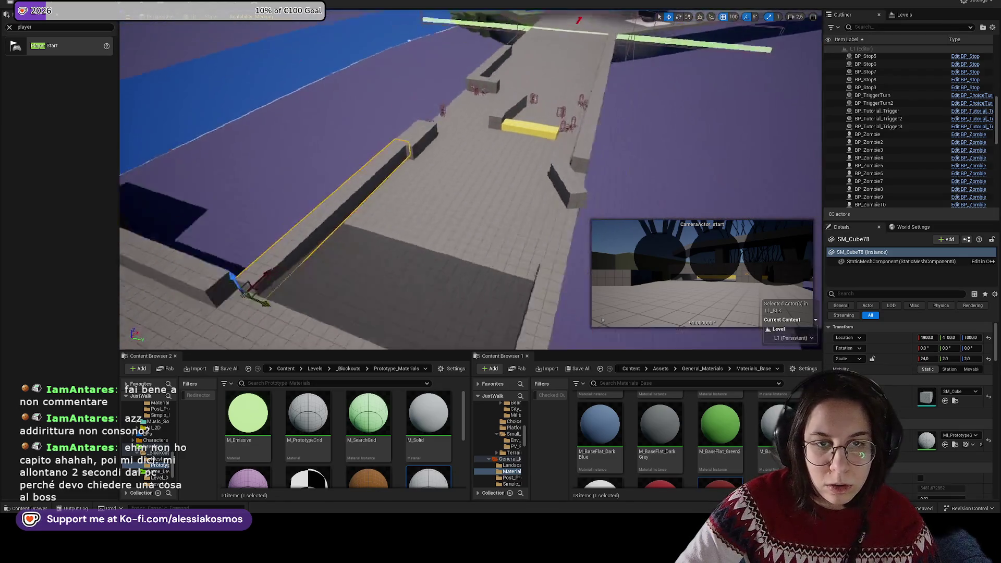
click(410, 131)
mouse_move(411, 130)
mouse_down()
mouse_move(422, 149)
mouse_move(412, 162)
mouse_move(418, 180)
mouse_up()
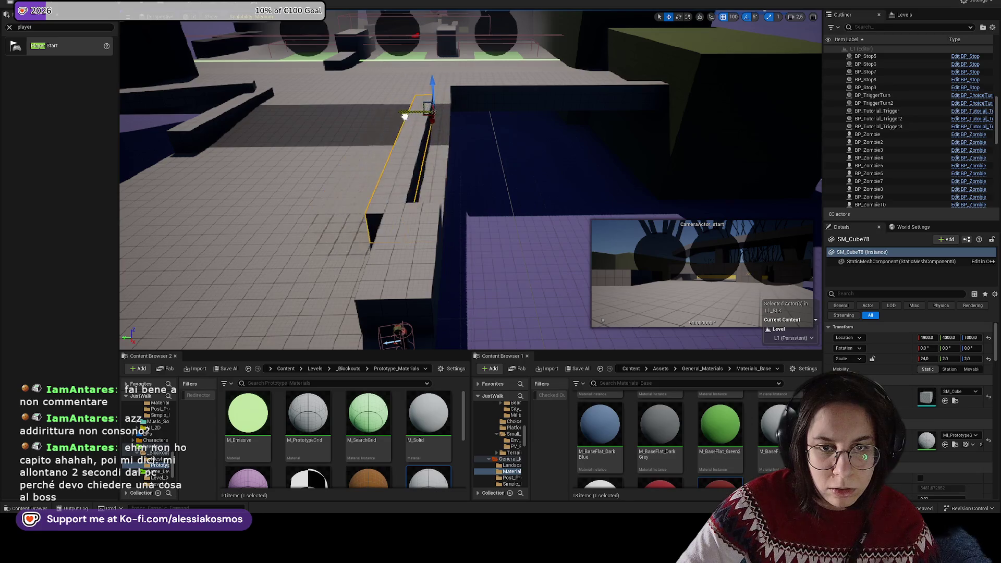
mouse_move(419, 117)
mouse_down()
mouse_move(428, 172)
mouse_move(443, 193)
mouse_up()
click(516, 136)
mouse_move(516, 136)
mouse_down()
mouse_move(568, 209)
mouse_move(575, 240)
mouse_move(463, 240)
mouse_up()
click(533, 188)
Step: Duplicate the green grass block beside the walkway, rotate it, and set its X and Y scale to 40
click(558, 172)
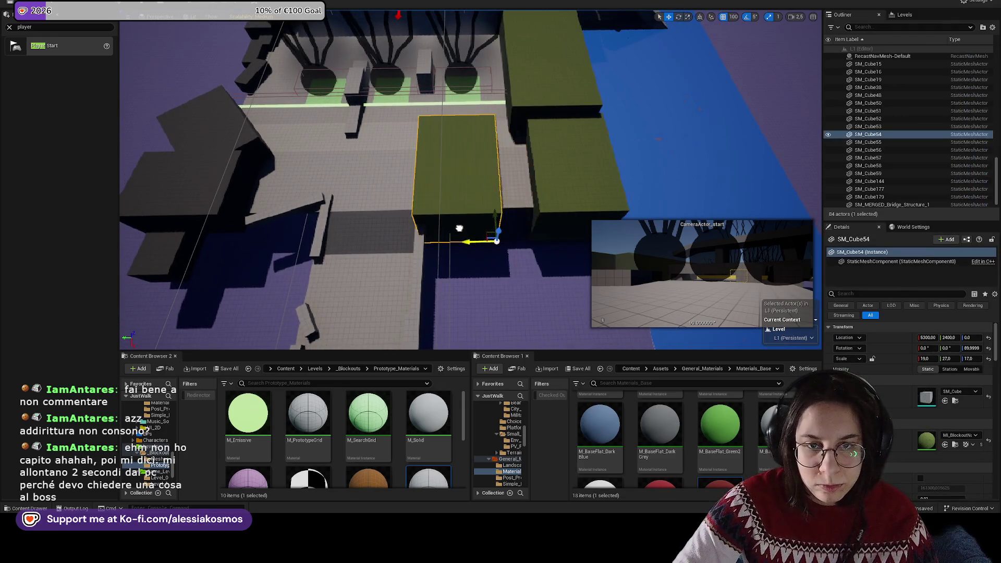
key(e)
mouse_move(501, 200)
mouse_down()
mouse_move(472, 229)
mouse_move(498, 203)
mouse_move(464, 224)
mouse_move(488, 266)
mouse_move(459, 235)
mouse_up()
key(w)
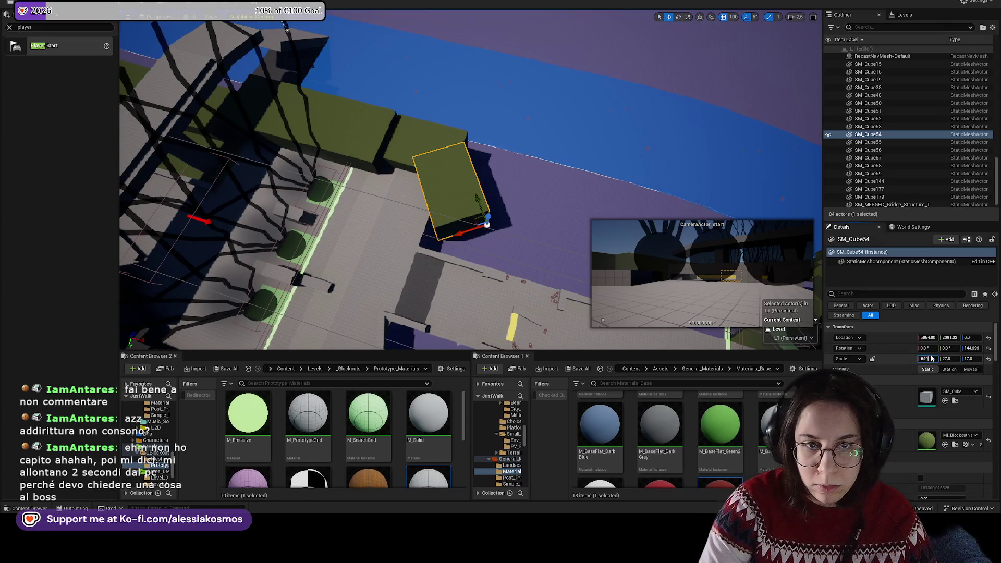
text(0)
key(Return)
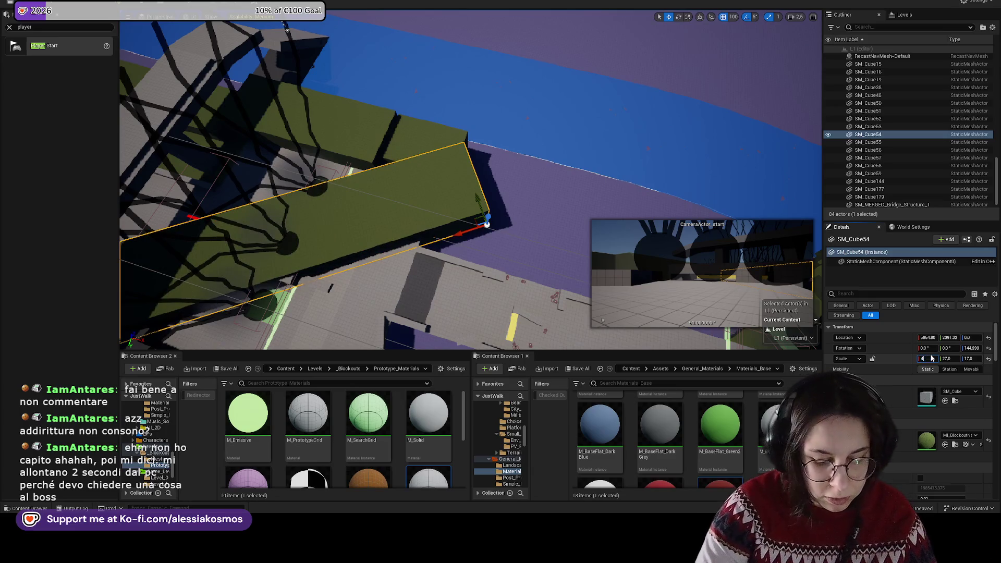
text(40)
key(Return)
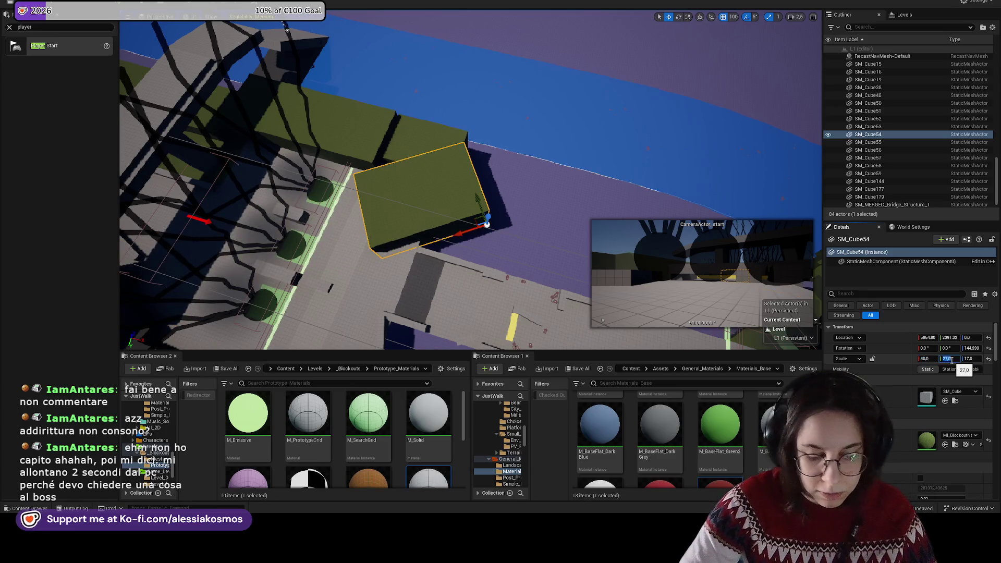
key(Return)
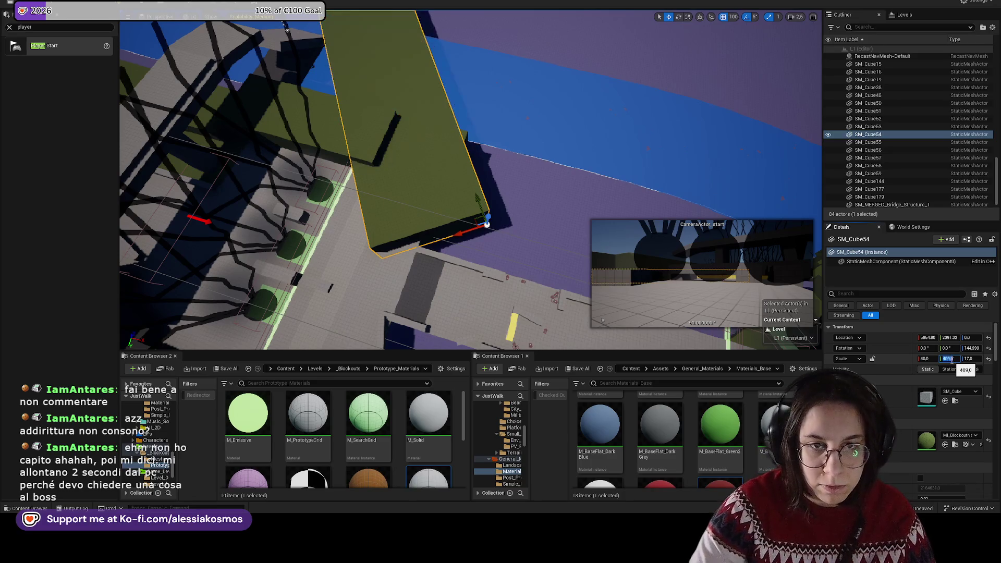
text(40)
key(Return)
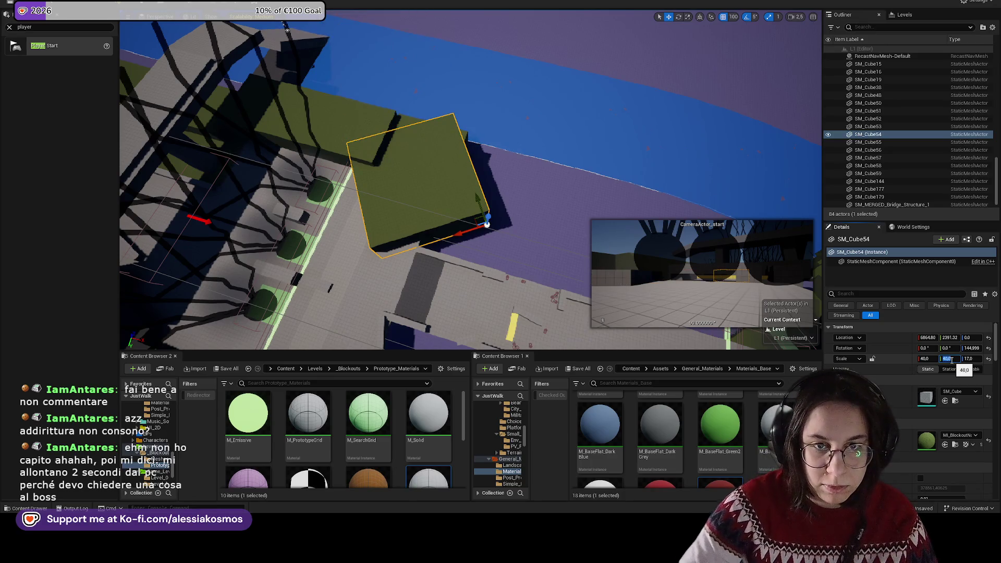
drag(463, 233, 498, 233)
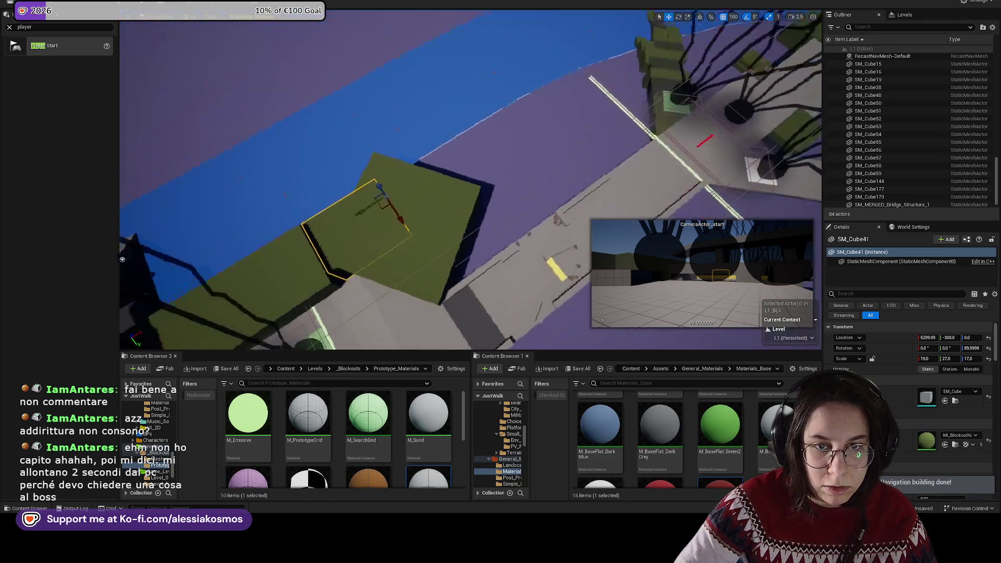
Step: Turn the original green block SM_Cube41 to 45 degrees and widen the copy slightly
click(473, 211)
key(e)
mouse_move(472, 210)
mouse_down()
mouse_move(521, 199)
mouse_move(510, 214)
mouse_up()
click(513, 204)
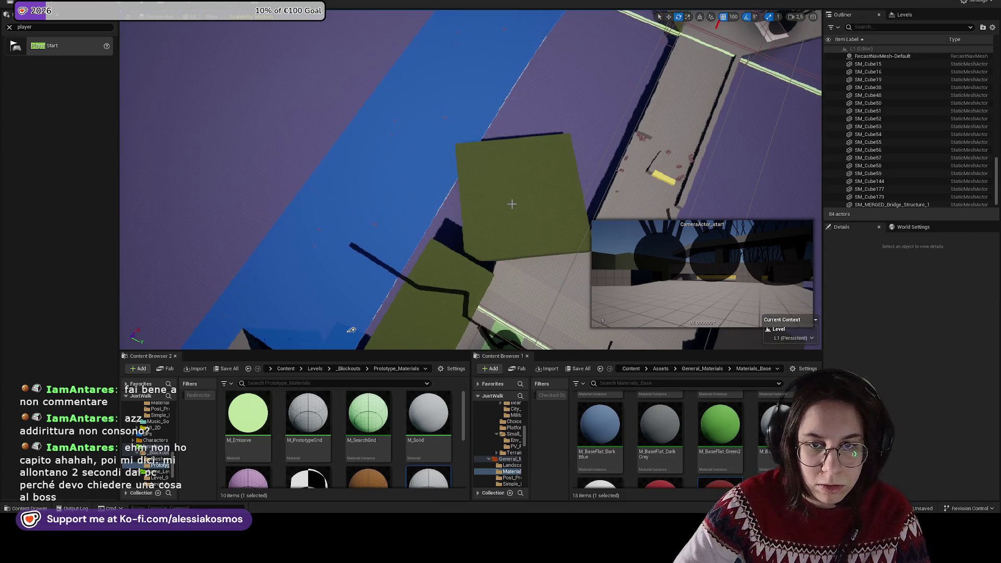
mouse_move(529, 152)
mouse_down()
mouse_move(509, 155)
mouse_move(525, 174)
mouse_up()
key(w)
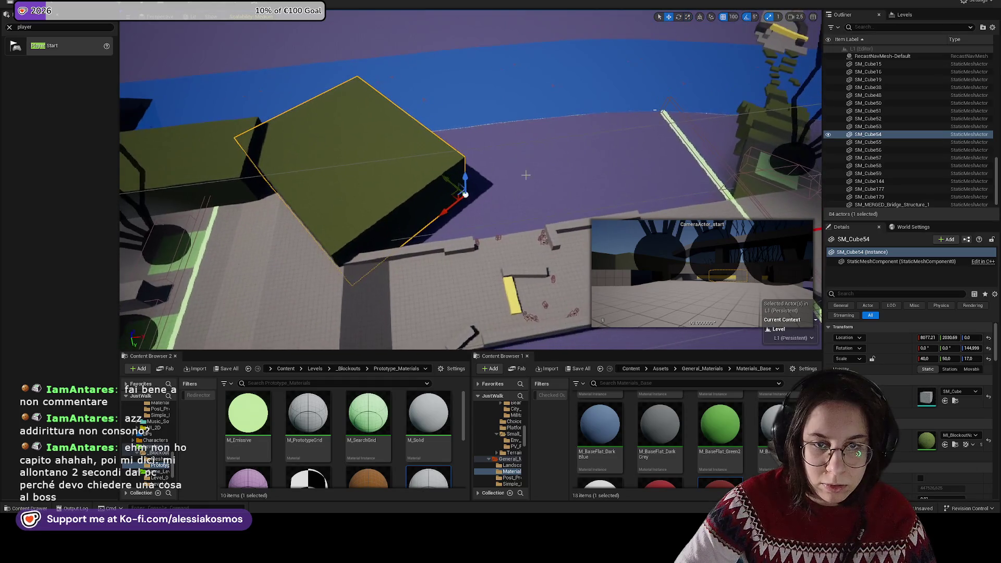
Step: Duplicate the copy as SM_Cube60, rotate it 90 degrees, and stretch it to about 94 × 75 × 9
key(ctrl+d)
key(e)
drag(459, 214, 478, 232)
mouse_move(458, 222)
mouse_down()
mouse_move(459, 197)
mouse_move(464, 215)
mouse_move(444, 197)
mouse_move(644, 175)
mouse_move(511, 188)
mouse_move(521, 187)
mouse_move(432, 174)
mouse_move(474, 168)
mouse_move(537, 224)
mouse_move(468, 235)
mouse_move(563, 208)
mouse_move(539, 217)
mouse_move(568, 221)
mouse_move(547, 223)
mouse_move(638, 205)
mouse_up()
key(r)
key(w)
key(w)
key(r)
key(w)
key(r)
mouse_move(603, 139)
mouse_down()
mouse_move(599, 153)
mouse_move(548, 149)
mouse_move(772, 175)
mouse_move(711, 161)
mouse_move(736, 144)
mouse_move(732, 152)
mouse_move(655, 151)
mouse_up()
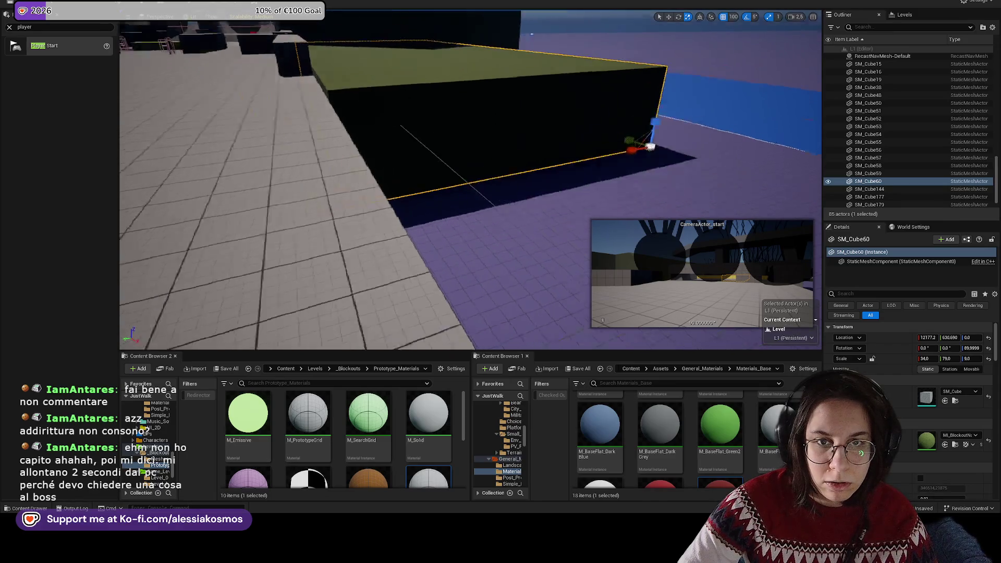
Step: Save the level with the flattened SM_Cube60 block
key(ctrl+s)
mouse_move(630, 110)
mouse_down()
mouse_move(500, 130)
mouse_move(600, 206)
mouse_move(605, 198)
mouse_up()
key(w)
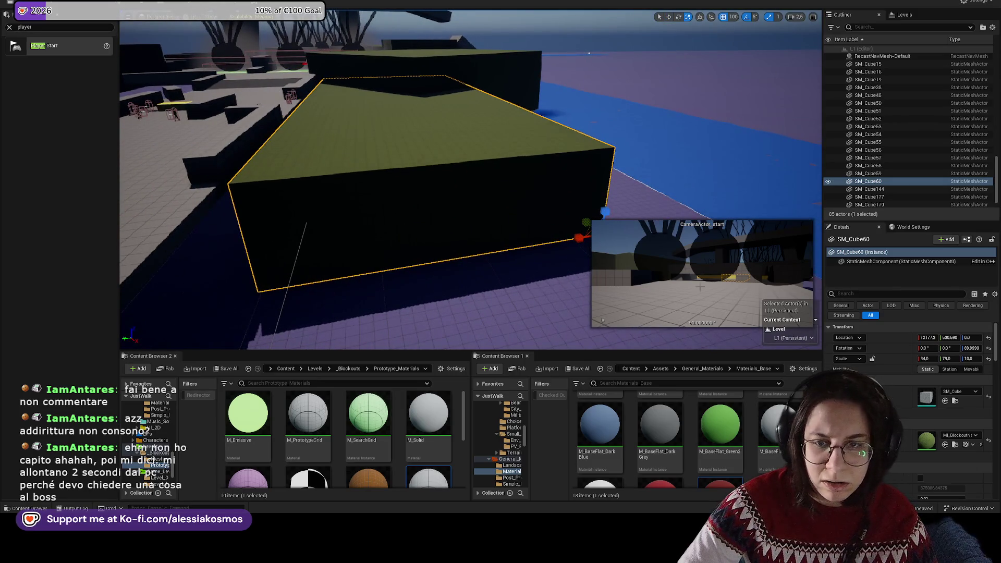
mouse_move(521, 209)
mouse_down()
mouse_move(459, 203)
mouse_move(444, 178)
mouse_move(423, 183)
mouse_move(455, 155)
mouse_up()
key(ctrl+s)
Step: Copy the big green block further along the walkway as SM_Cube61, widen it toward the path, and save
click(444, 178)
key(w)
click(455, 155)
mouse_move(419, 232)
mouse_down()
mouse_move(348, 174)
mouse_move(265, 164)
mouse_move(316, 171)
mouse_move(328, 191)
mouse_move(313, 190)
mouse_move(339, 191)
mouse_up()
key(r)
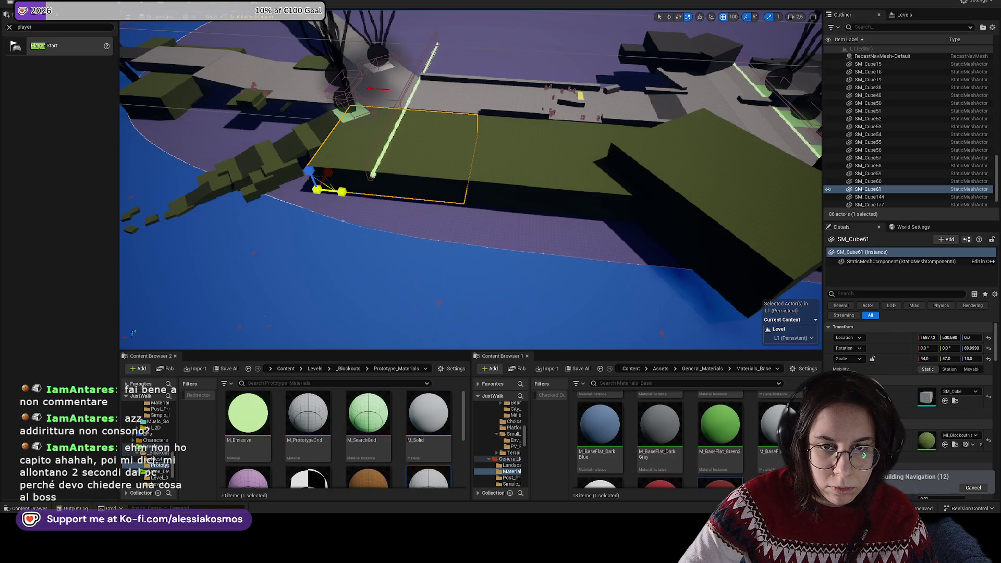
key(f)
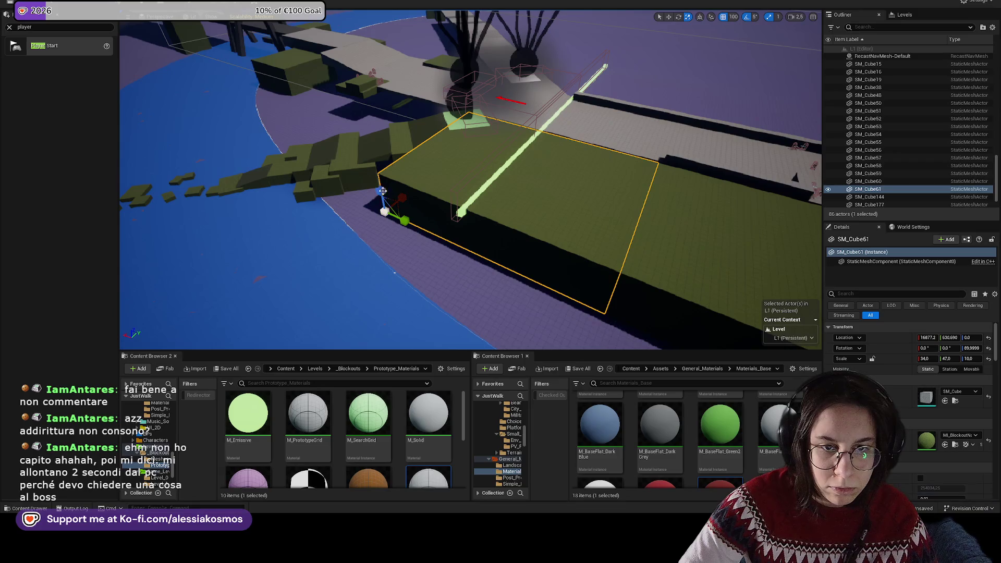
drag(399, 202, 372, 223)
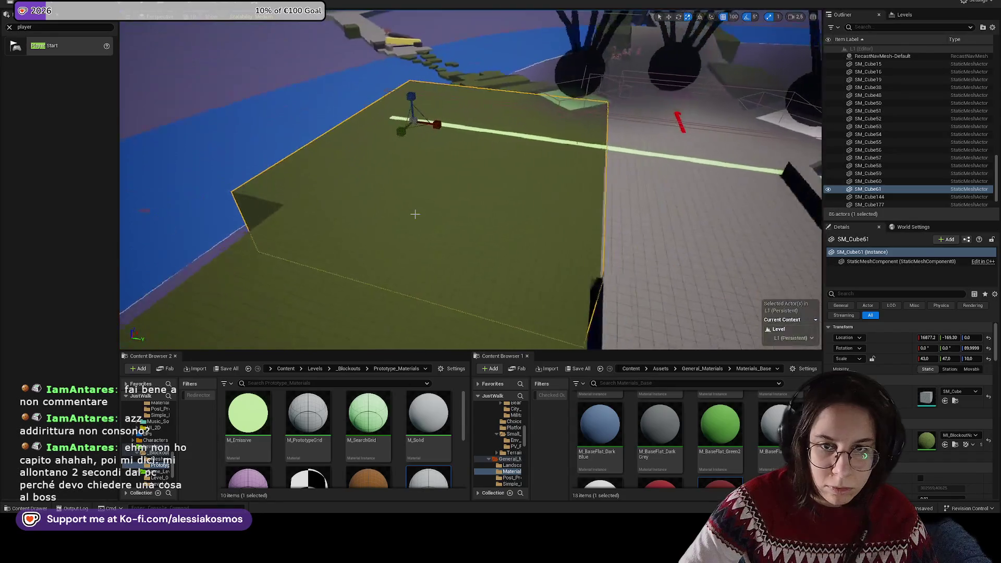
key(ctrl+s)
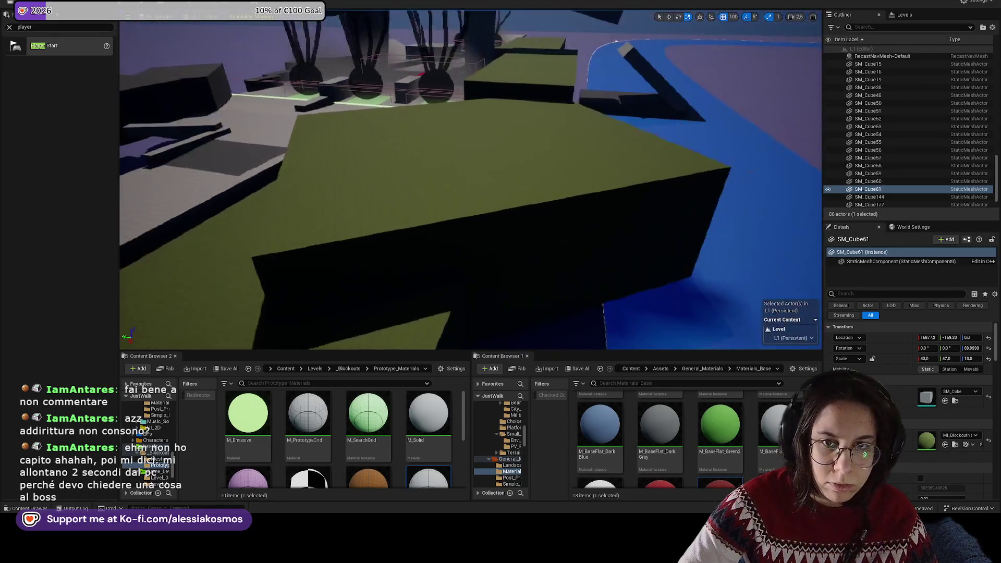
Step: Frame the green slab near the bridge and capture a high-res screenshot with F9
key(f)
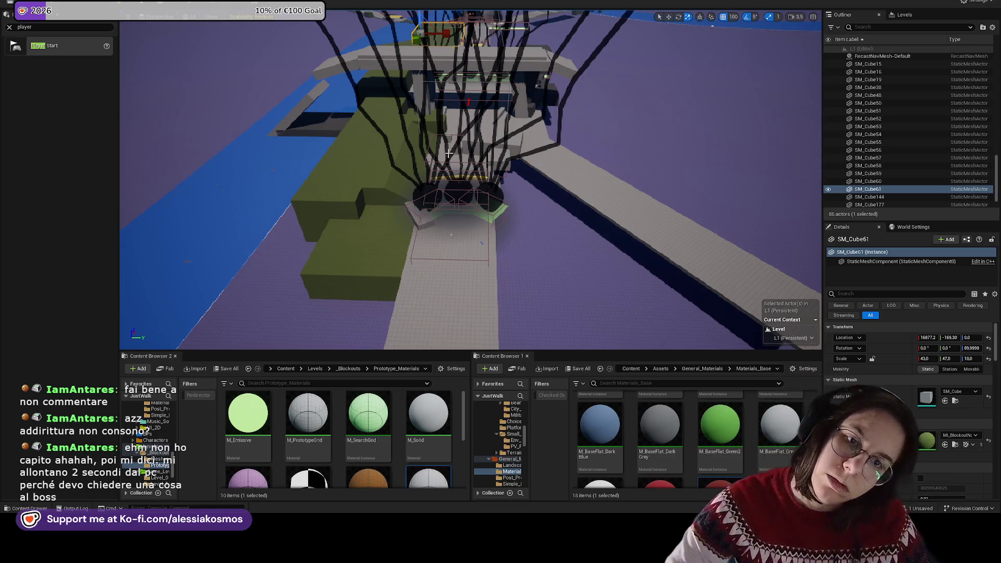
mouse_move(448, 154)
mouse_down()
mouse_move(495, 209)
mouse_move(448, 219)
mouse_move(469, 203)
mouse_move(513, 199)
mouse_move(529, 211)
mouse_up()
click(496, 209)
key(f)
key(F9)
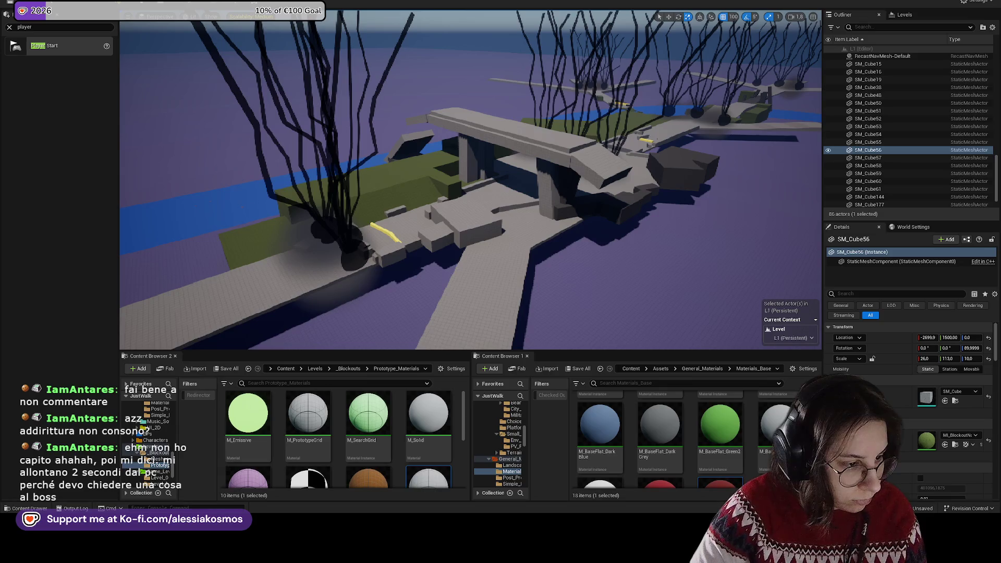
Step: Fly the view over the green ramp toward the bridge and capture another F9 screenshot
mouse_move(346, 175)
mouse_down()
mouse_move(406, 179)
mouse_move(515, 225)
mouse_up()
key(F9)
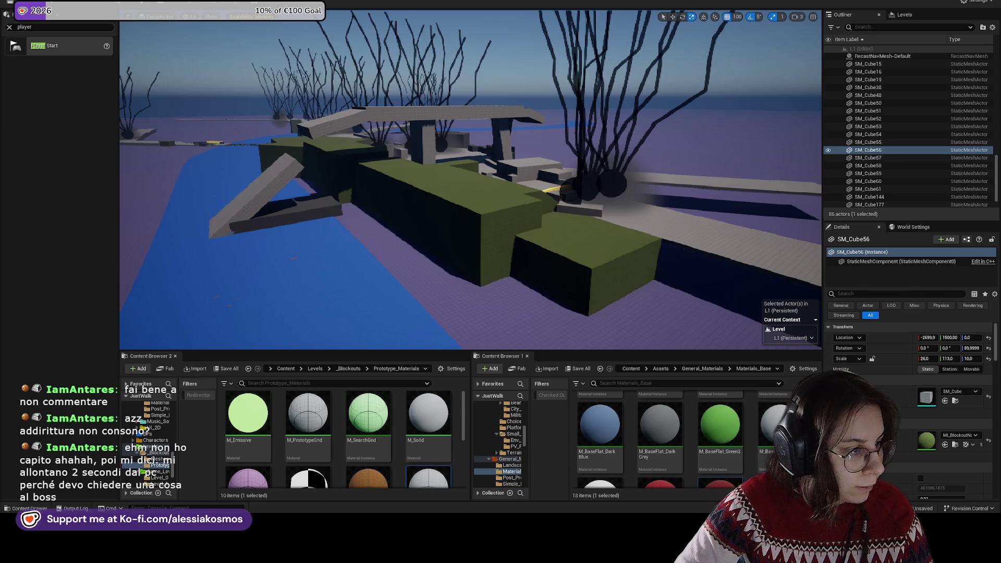
Step: Bring up the Jira board, push its window mostly off-screen, and return to the Unreal level
key(alt+Tab)
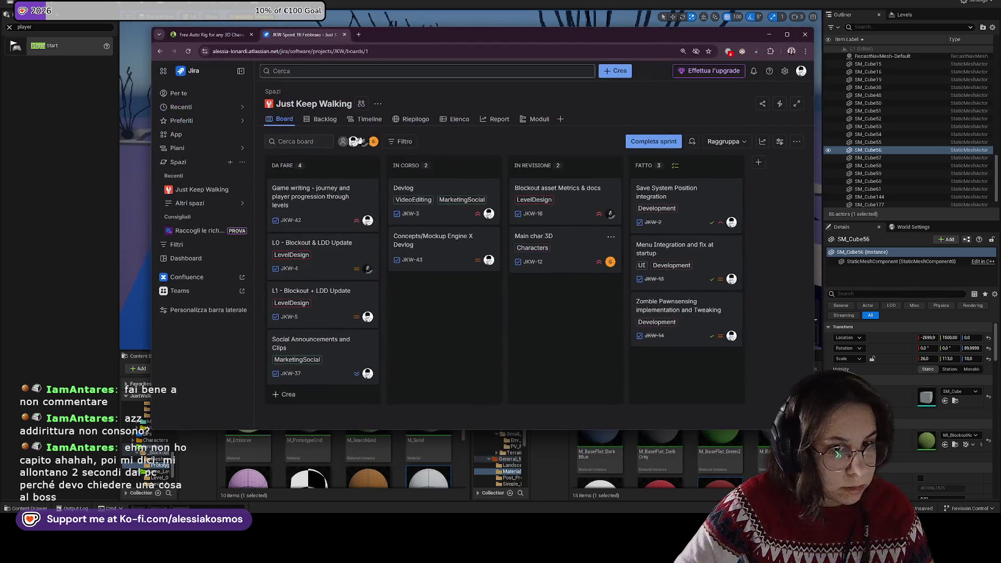
drag(443, 35, 0, 36)
key(alt+Tab)
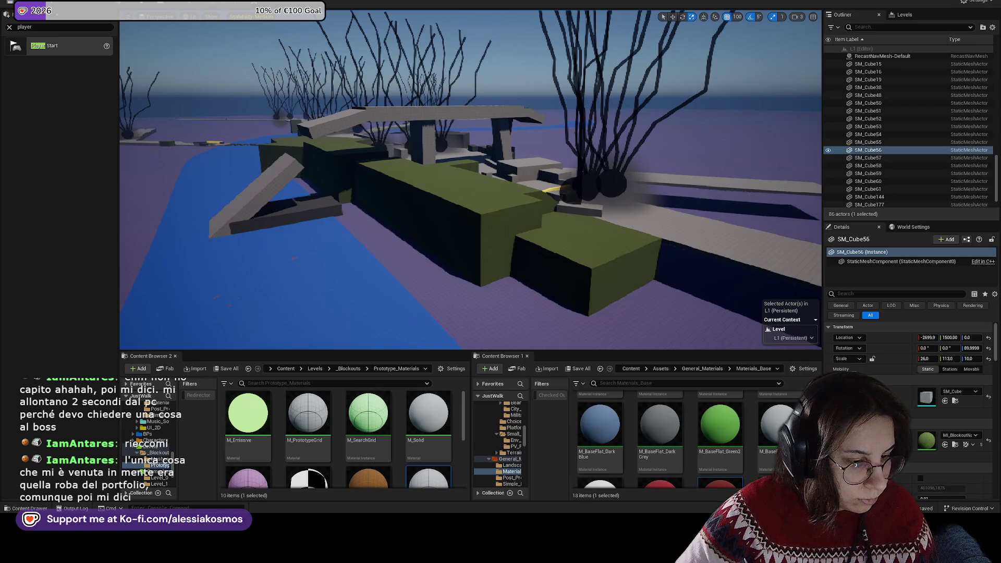
Step: Lift the small plank SM_Cube142 up to height 900
key(w)
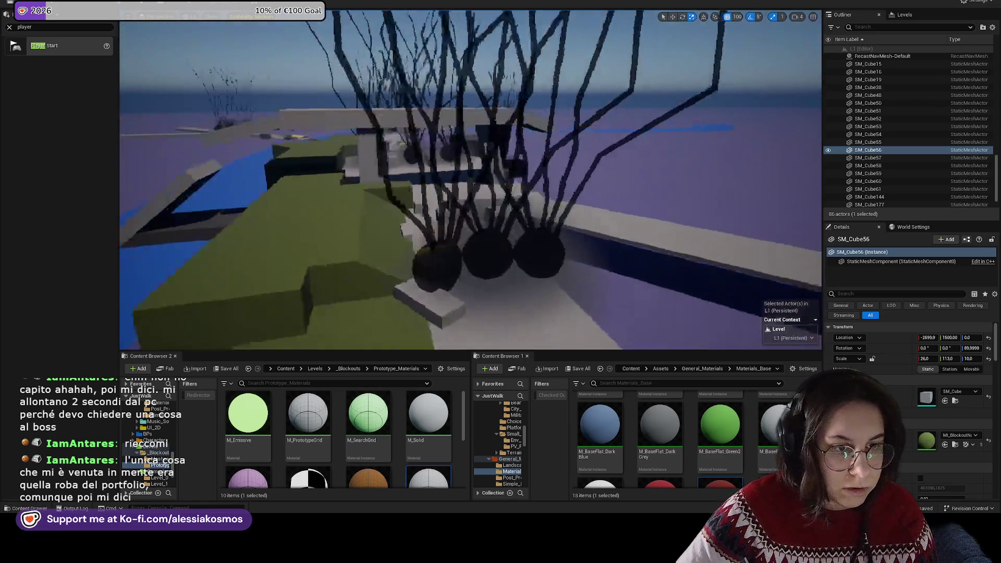
scroll(470, 179, up, 2)
key(e)
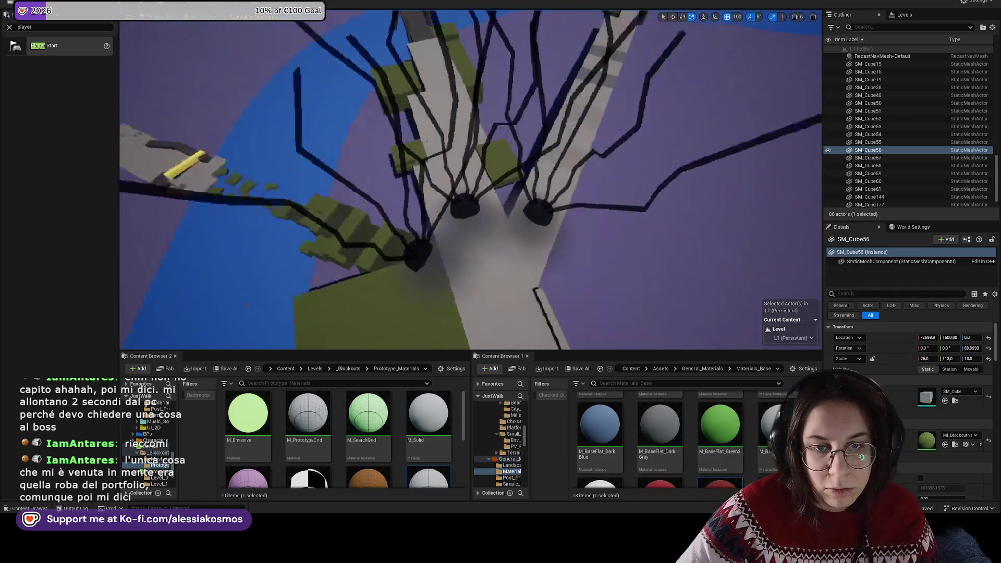
key(d)
key(s)
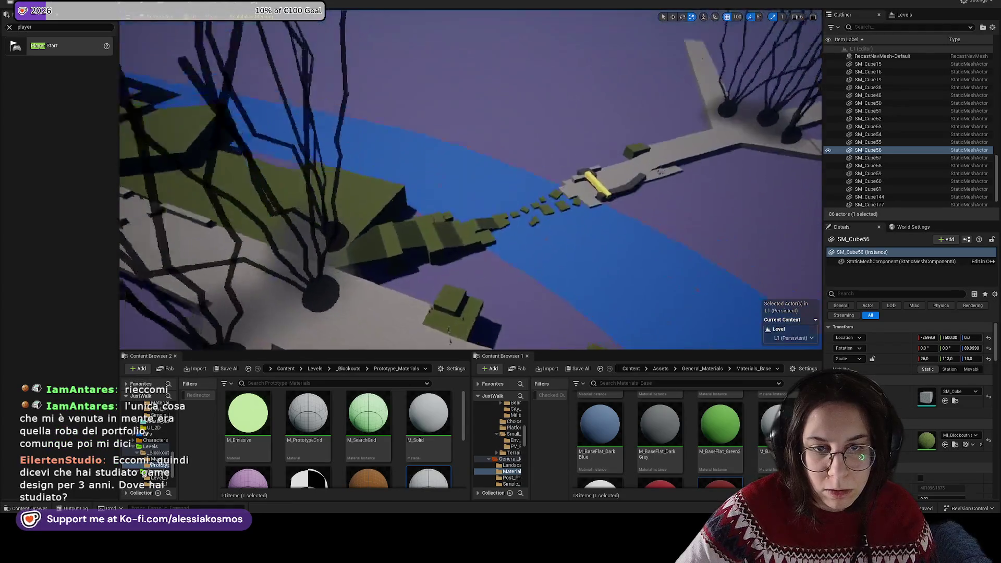
key(w)
click(711, 277)
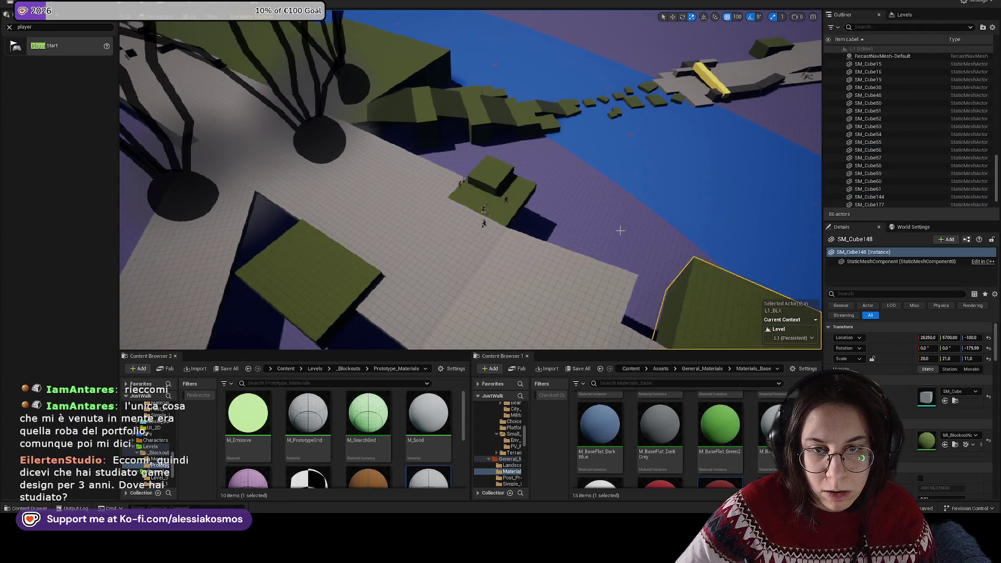
scroll(637, 240, down, 2)
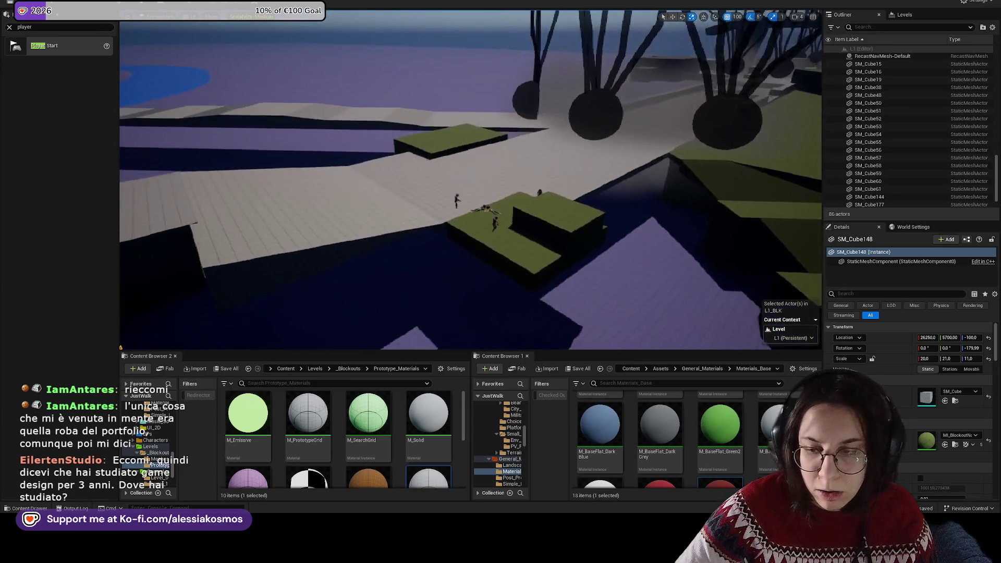
scroll(471, 180, down, 1)
click(455, 210)
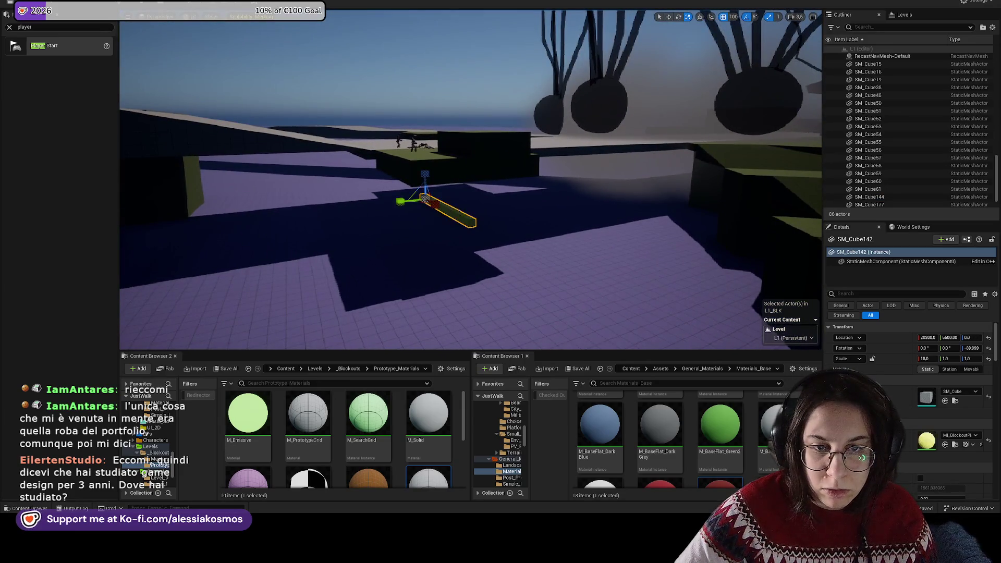
key(w)
mouse_move(463, 157)
mouse_down()
mouse_move(455, 100)
mouse_move(469, 151)
mouse_up()
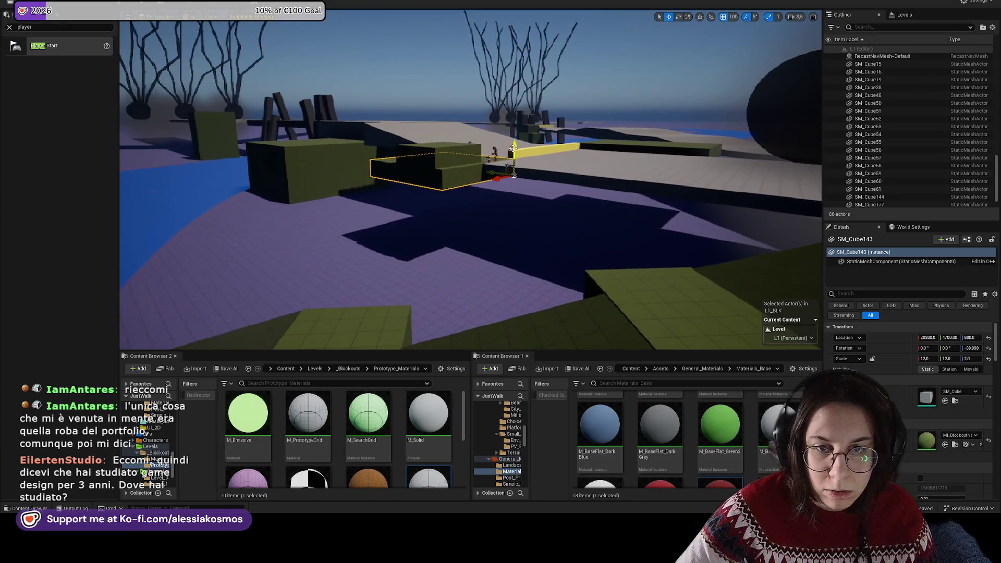
Step: Scale the flat green block SM_Cube143 to Z 10, making it a tall box
click(512, 210)
key(r)
mouse_move(512, 211)
mouse_down()
mouse_move(512, 177)
mouse_move(522, 187)
mouse_move(438, 191)
mouse_move(443, 176)
mouse_up()
click(443, 175)
mouse_move(345, 230)
mouse_down()
mouse_move(519, 134)
mouse_move(431, 157)
mouse_move(520, 190)
mouse_move(504, 193)
mouse_up()
Step: Copy the tall block to its left, lower it, move it to Y 5700, and lengthen it along X
click(519, 190)
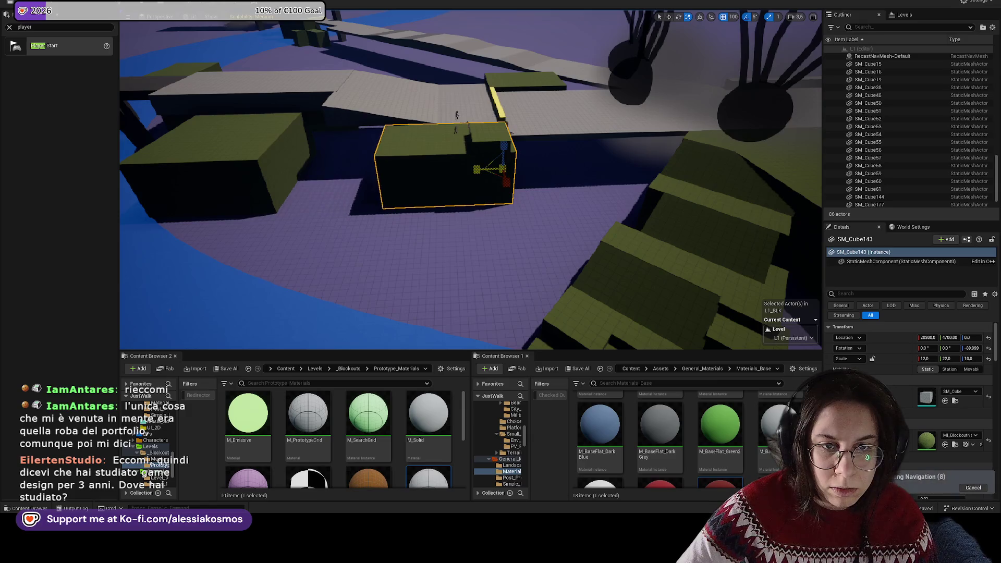
key(w)
mouse_move(539, 165)
mouse_down()
mouse_move(368, 165)
mouse_move(435, 169)
mouse_up()
key(r)
key(f)
drag(570, 159, 570, 178)
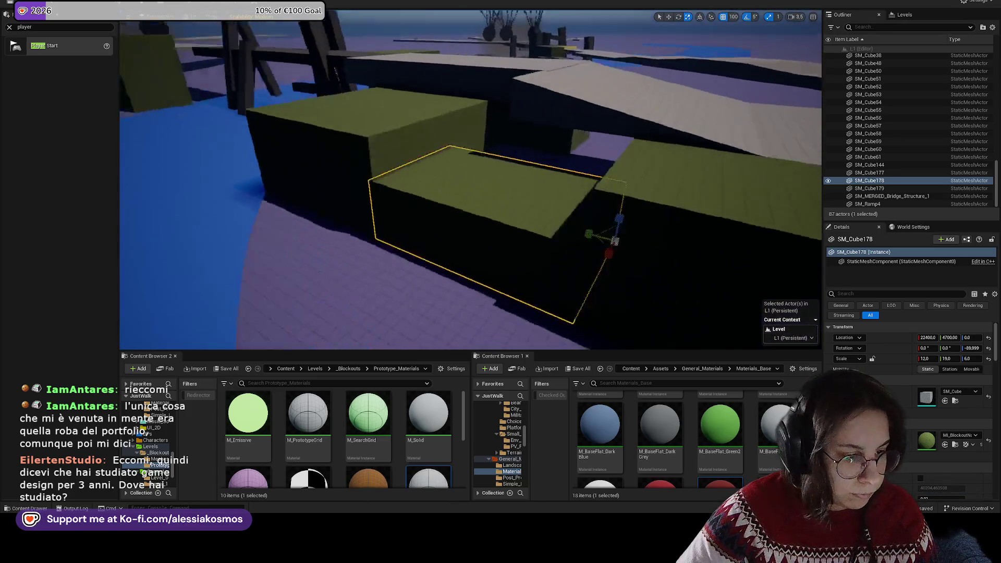
key(w)
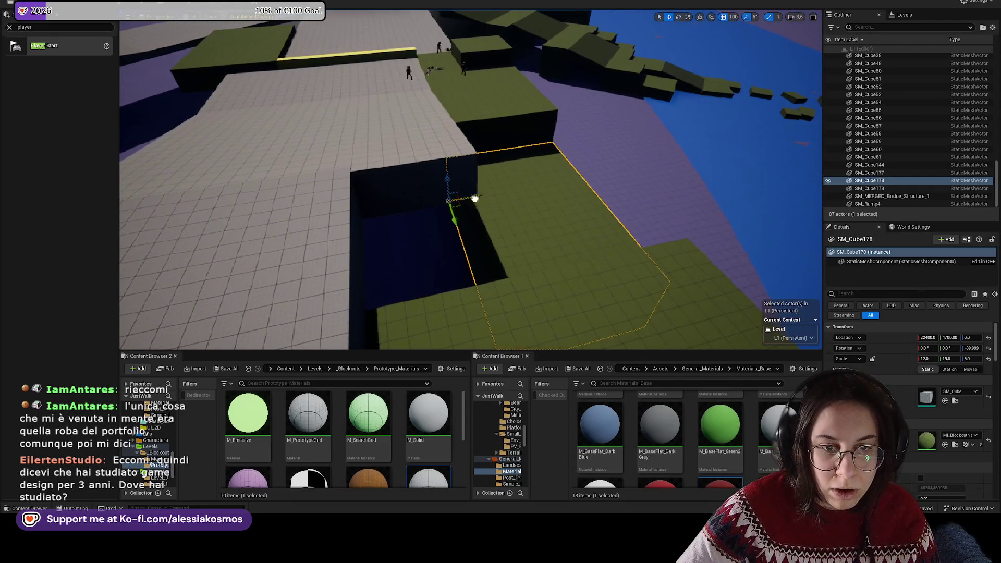
drag(476, 197, 396, 206)
key(r)
drag(432, 178, 472, 178)
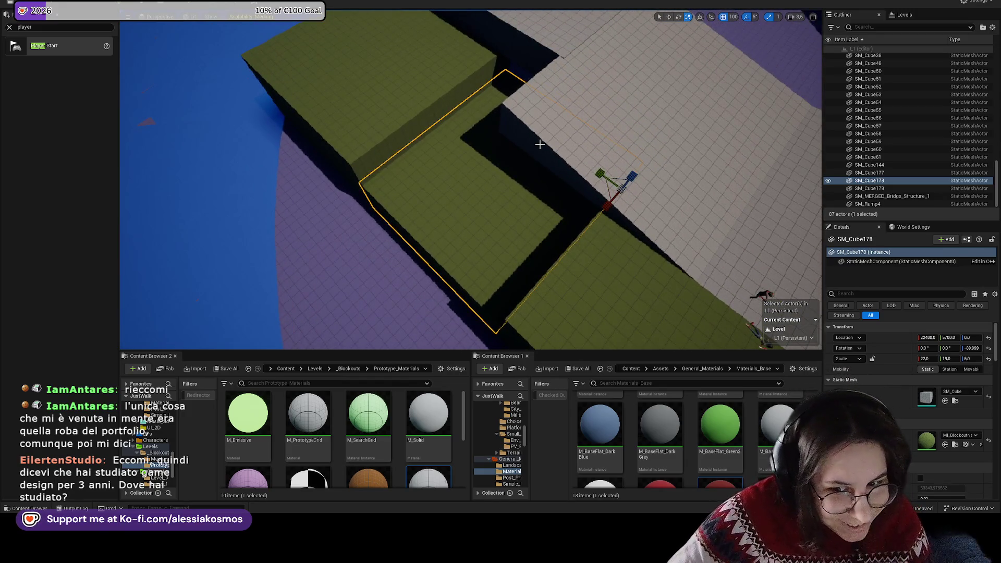
Step: Orbit to the opposite side of the level and select the ramp piece SM_Ramp19
key(s)
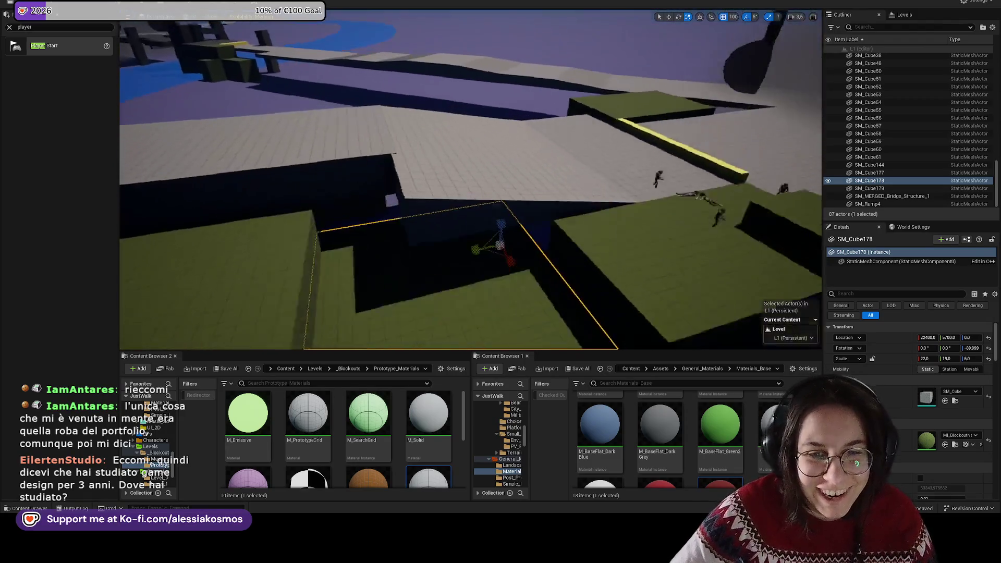
key(q)
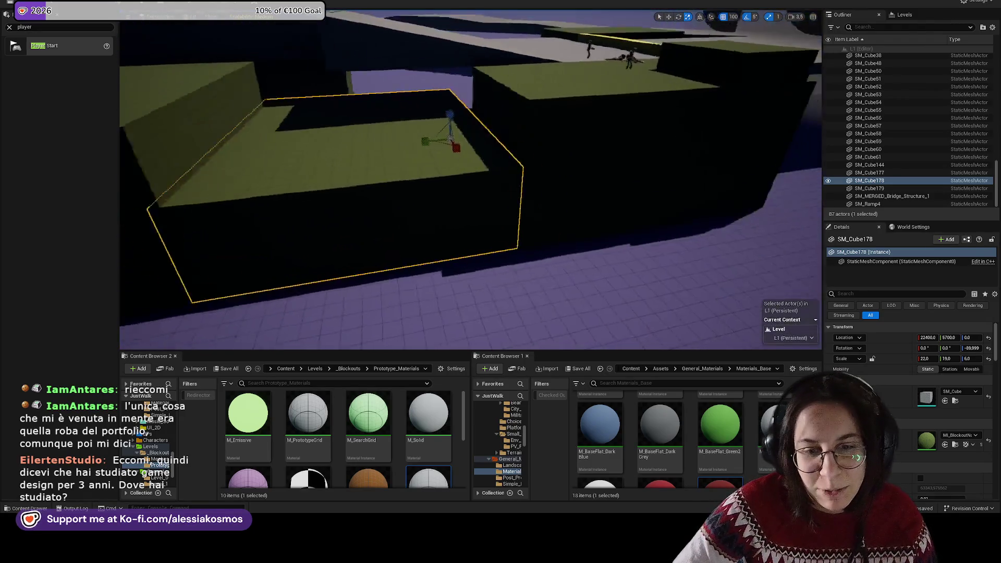
key(e)
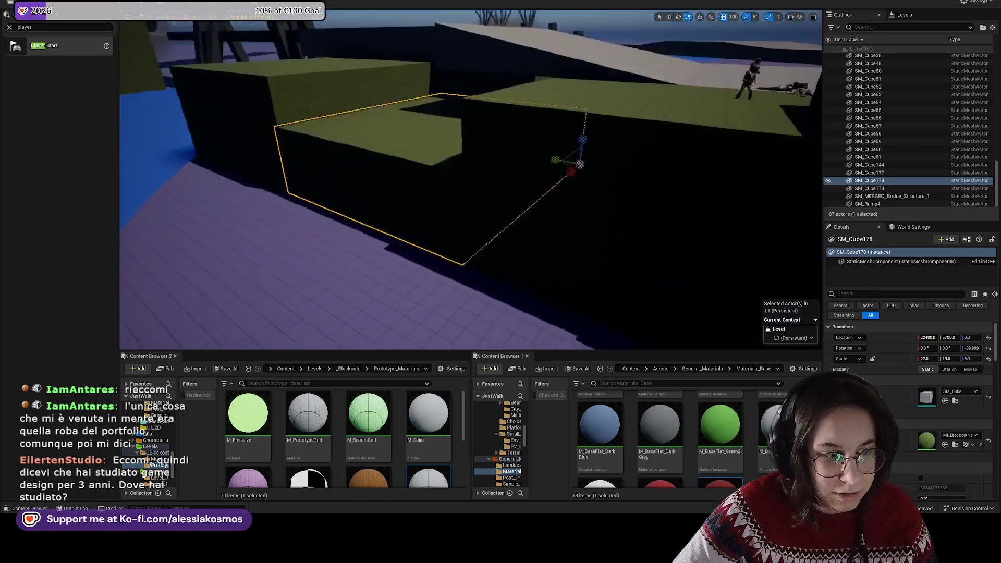
mouse_move(486, 155)
mouse_down()
mouse_move(564, 163)
mouse_move(486, 155)
mouse_move(495, 168)
mouse_move(469, 172)
mouse_up()
click(251, 272)
key(w)
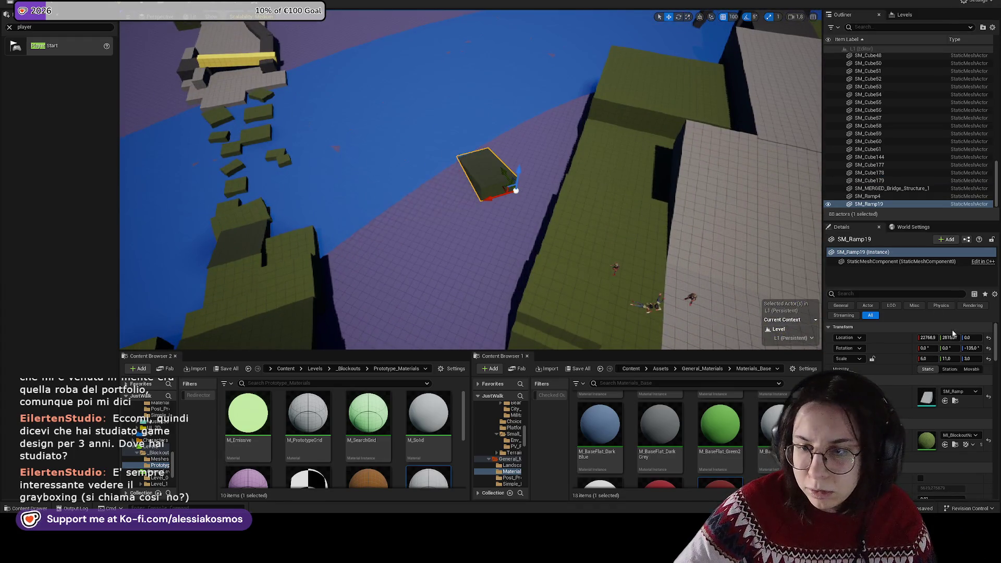
Step: Set rotation snap to 45° and turn SM_Ramp19 around 180 degrees
drag(614, 205, 584, 193)
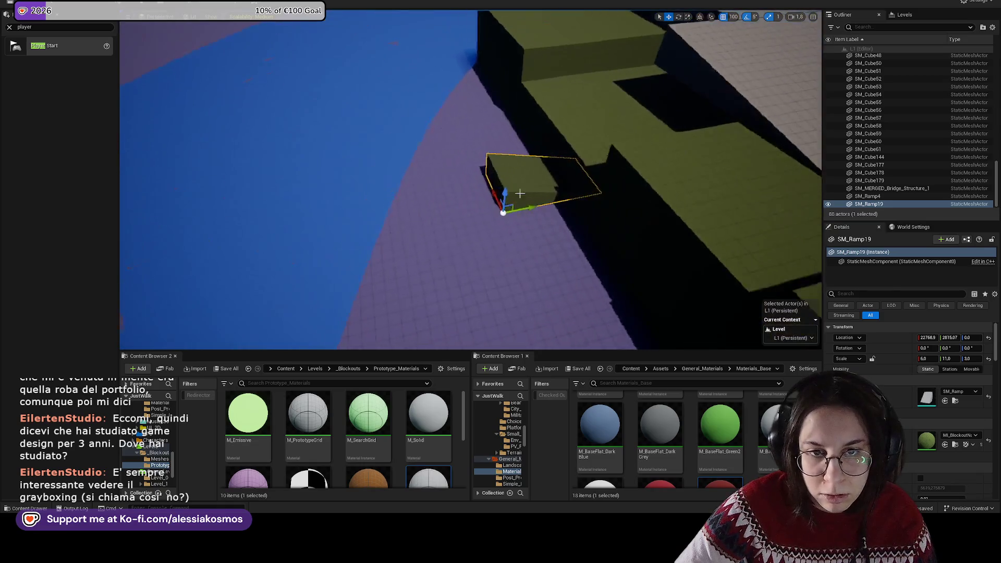
key(e)
drag(543, 245, 508, 261)
key(ctrl+z)
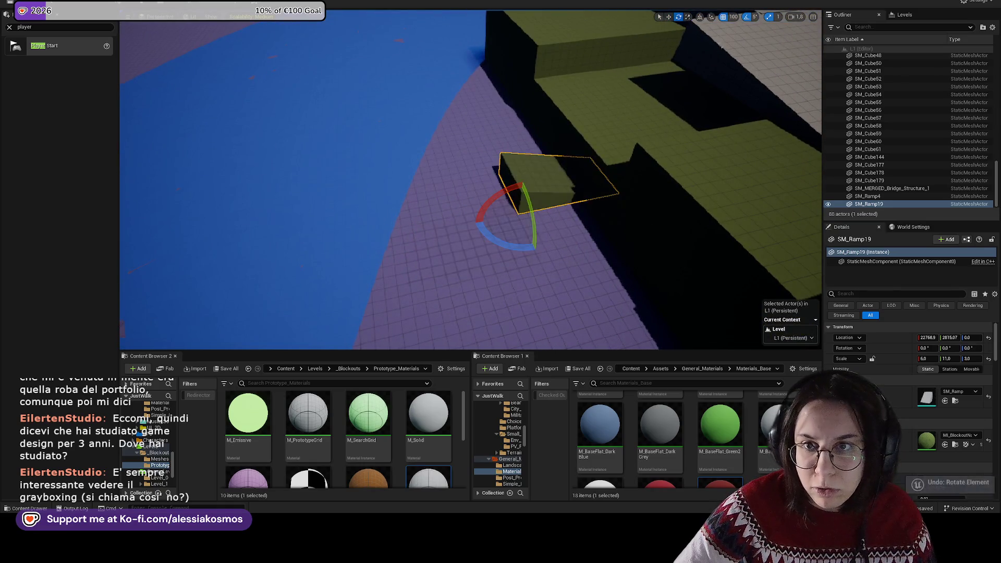
click(755, 17)
click(777, 70)
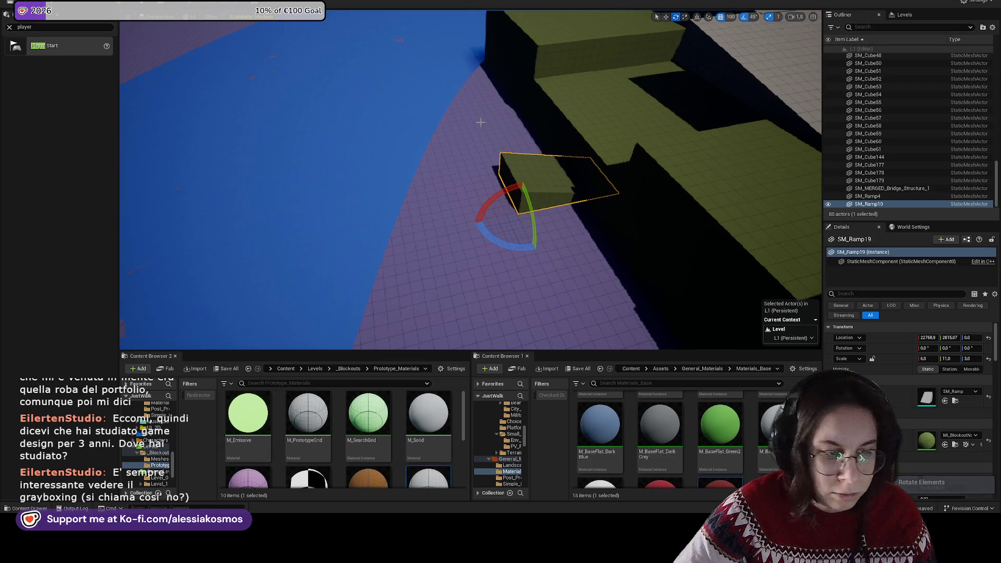
drag(448, 247, 412, 290)
mouse_move(469, 220)
mouse_down()
mouse_move(567, 174)
mouse_move(428, 172)
mouse_up()
Step: Move SM_Ramp19 to about 24300, 3500 against the grass block and scale it to 40 × 12 × 6
key(w)
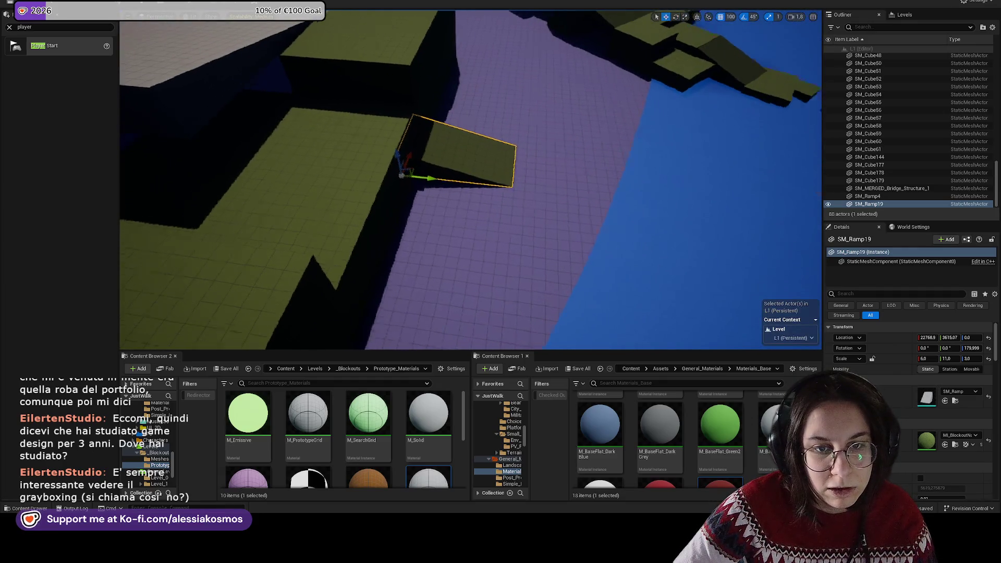
mouse_move(510, 227)
mouse_down()
mouse_move(617, 270)
mouse_move(505, 275)
mouse_move(523, 290)
mouse_move(524, 308)
mouse_move(351, 231)
mouse_move(342, 216)
mouse_up()
drag(324, 171, 384, 176)
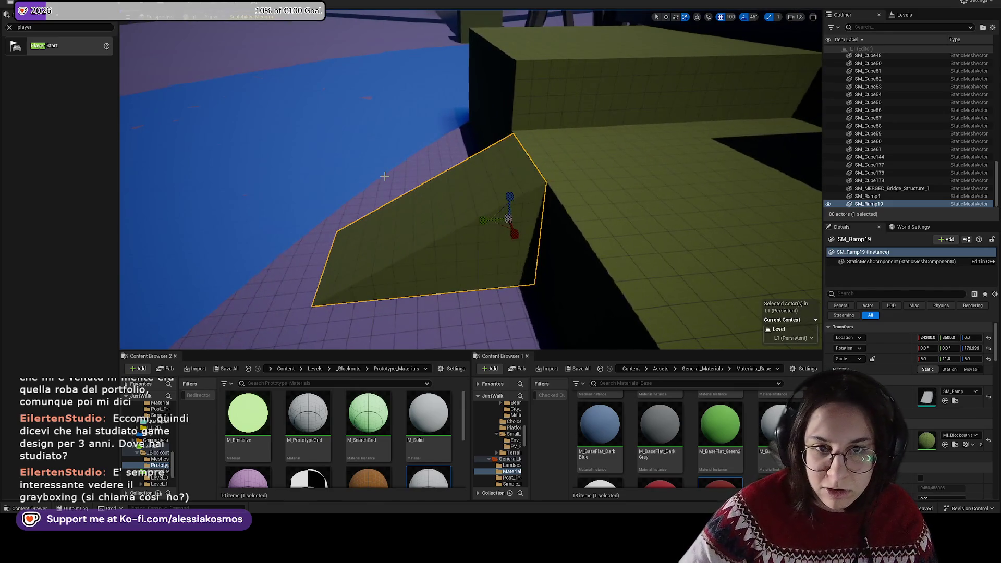
drag(478, 178, 459, 156)
mouse_move(443, 204)
mouse_down()
mouse_move(499, 197)
mouse_move(236, 202)
mouse_up()
drag(533, 199, 417, 219)
mouse_move(172, 193)
mouse_down()
mouse_move(351, 208)
mouse_move(322, 206)
mouse_up()
key(ctrl+z)
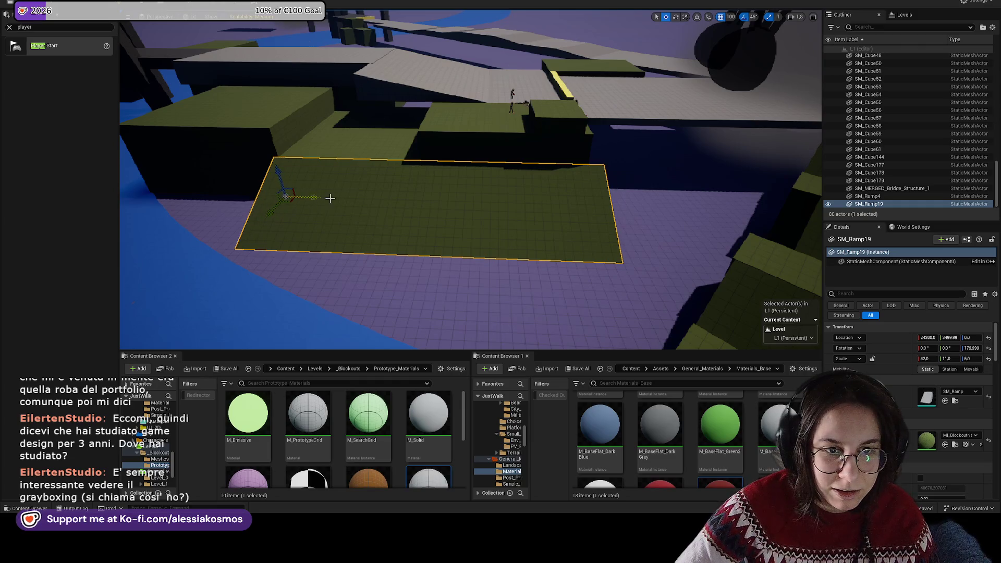
mouse_move(314, 198)
mouse_down()
mouse_move(518, 97)
mouse_move(578, 128)
mouse_move(253, 162)
mouse_up()
click(518, 97)
click(552, 127)
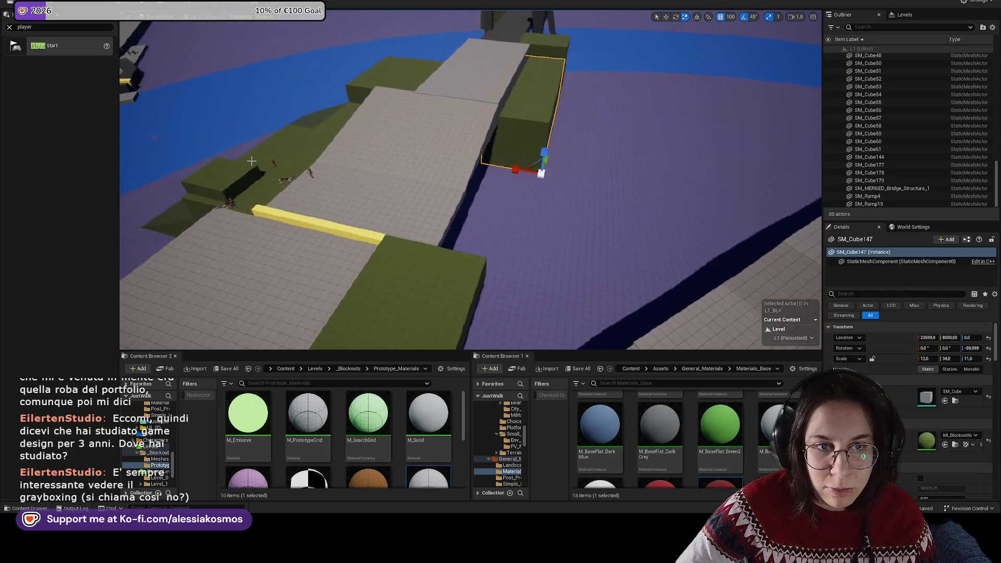
Step: Paste a copy of the ramp as SM_Ramp20, turn it around, and place it at X 23800 against the green block
key(ctrl+v)
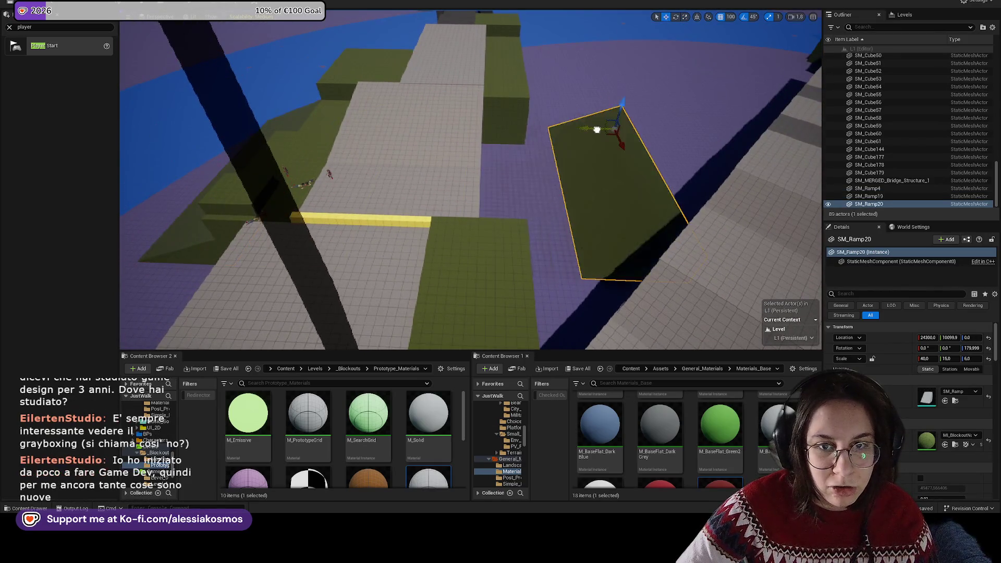
key(w)
drag(568, 153, 558, 125)
key(w)
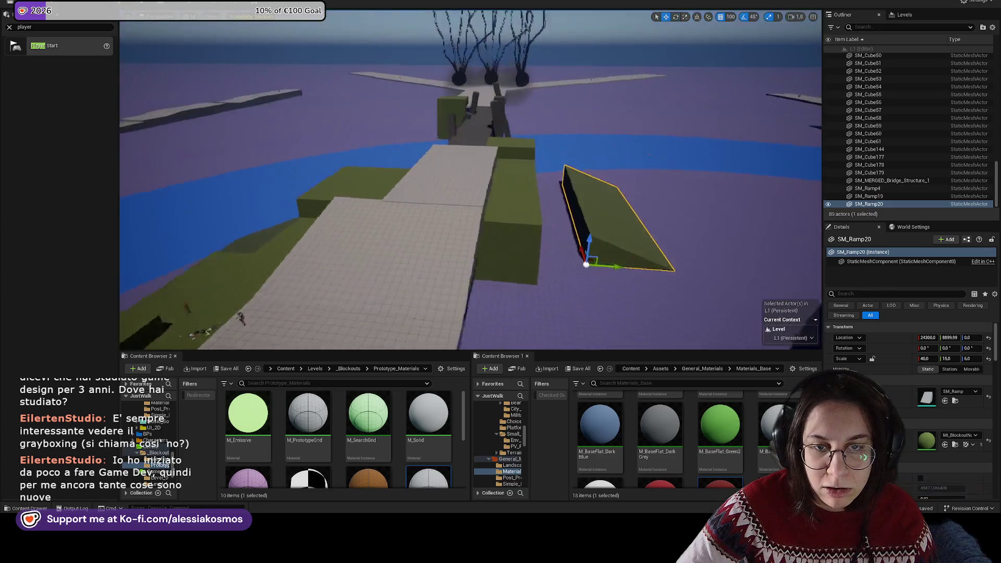
drag(528, 298, 456, 289)
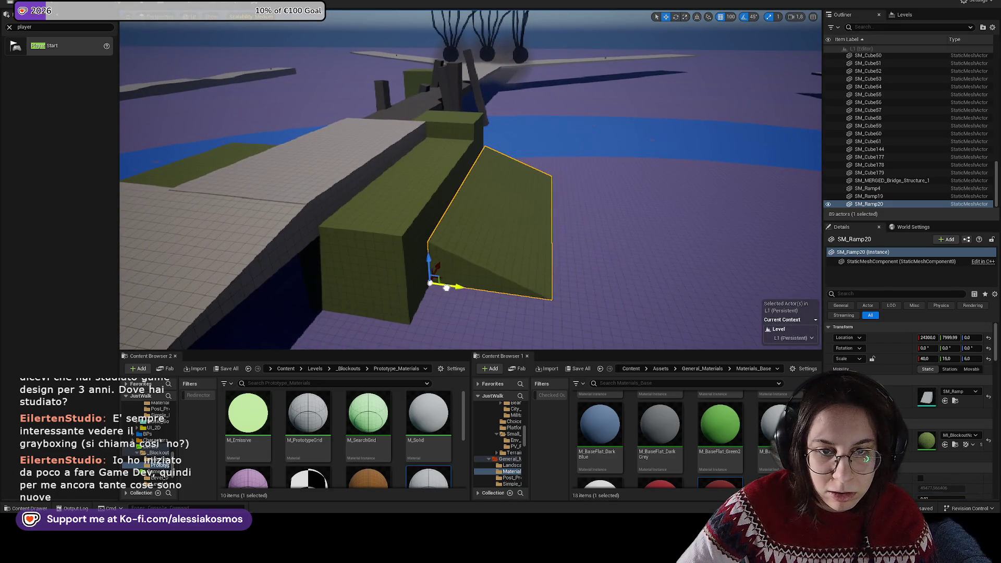
key(r)
mouse_move(443, 284)
mouse_down()
mouse_move(442, 275)
mouse_move(521, 300)
mouse_up()
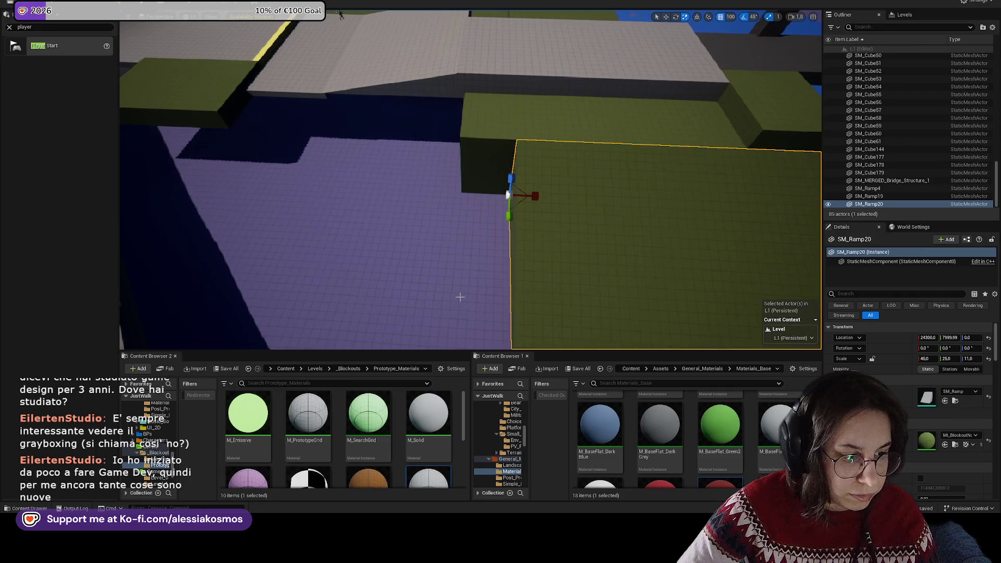
key(w)
drag(481, 199, 443, 201)
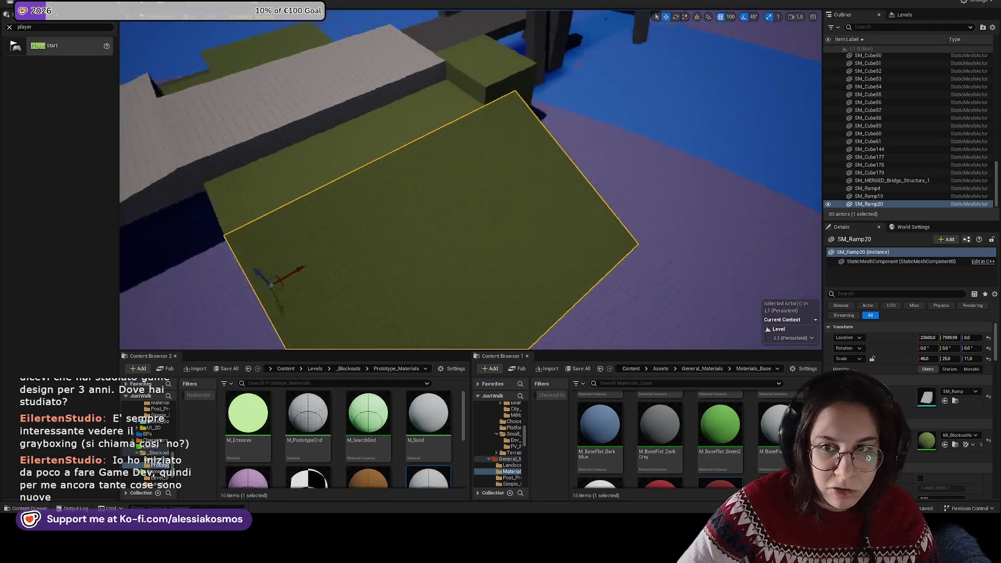
Step: Stretch SM_Ramp20 along X and Y to roughly 46 × 25 × 11
key(r)
drag(385, 111, 389, 115)
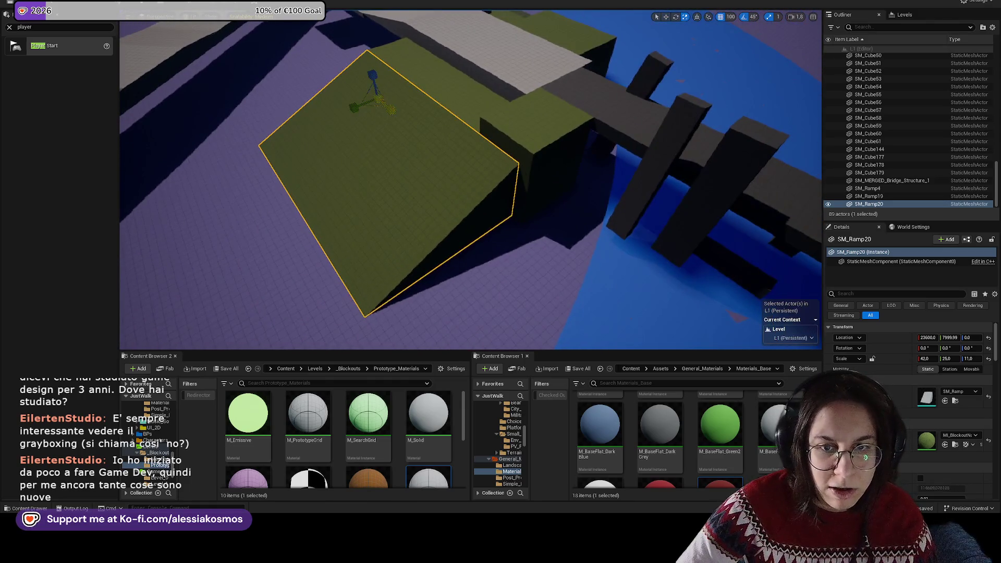
drag(485, 91, 514, 76)
drag(483, 113, 448, 111)
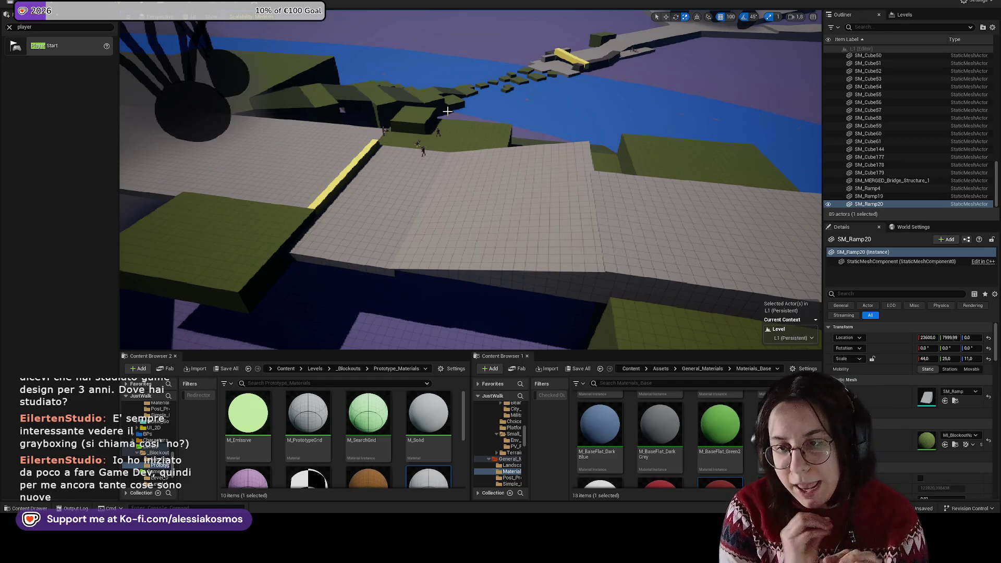
drag(457, 109, 457, 134)
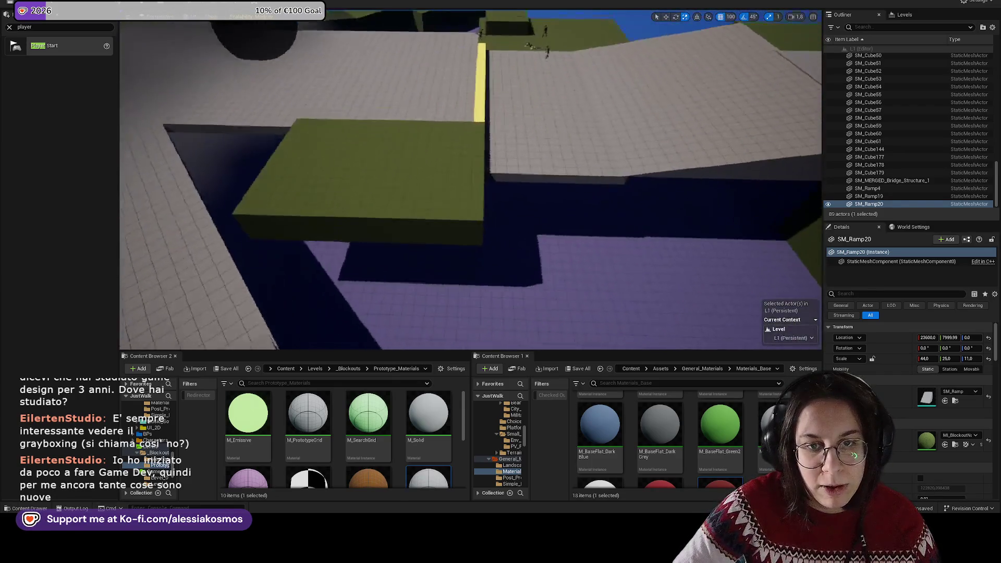
click(365, 93)
Step: Set green block SM_Cube146 down at ground level, Z 0
drag(292, 83, 288, 129)
key(ctrl+z)
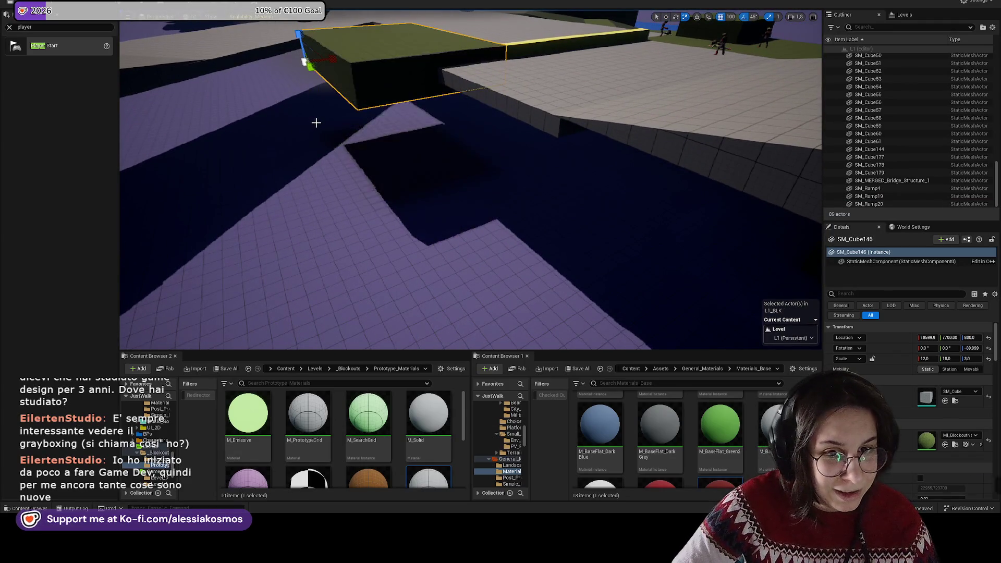
drag(298, 35, 301, 115)
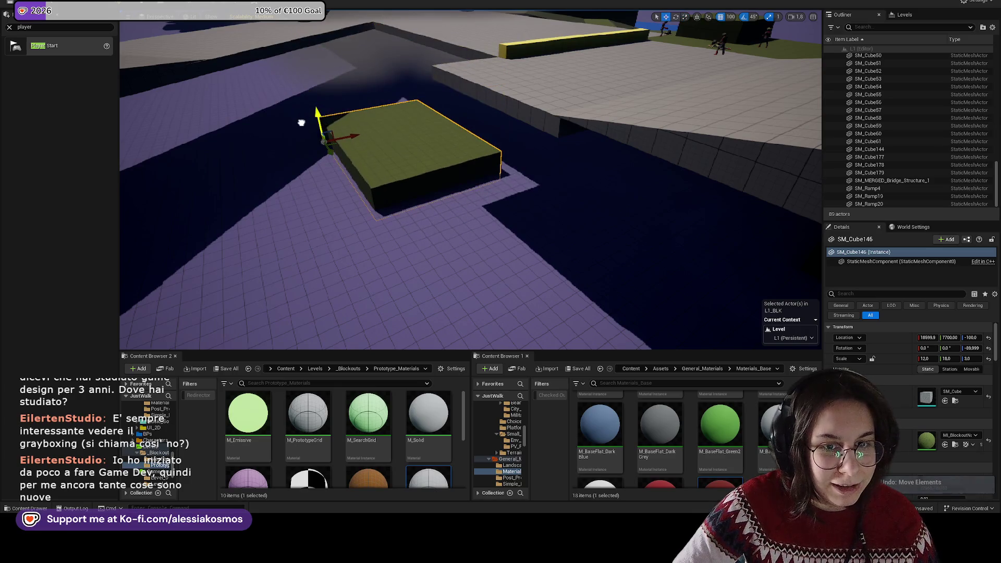
drag(305, 127, 318, 156)
Step: Scale SM_Cube146 to Z 10, nudge it back along X, and save the level
key(r)
drag(273, 255, 270, 198)
drag(496, 225, 449, 255)
key(w)
mouse_move(269, 306)
mouse_down()
mouse_move(250, 313)
mouse_move(445, 262)
mouse_up()
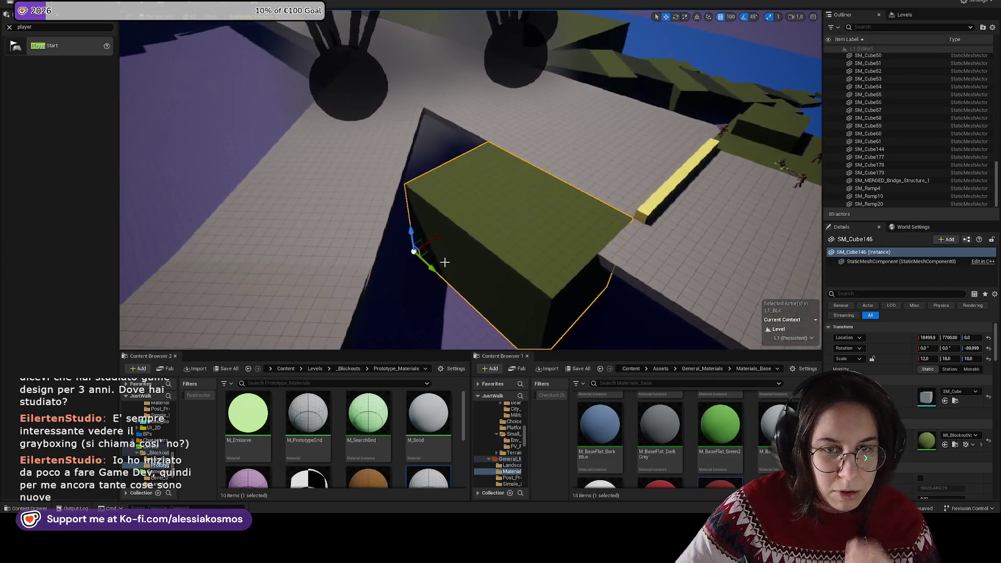
mouse_move(499, 216)
mouse_down()
mouse_move(427, 245)
mouse_move(530, 226)
mouse_move(482, 172)
mouse_up()
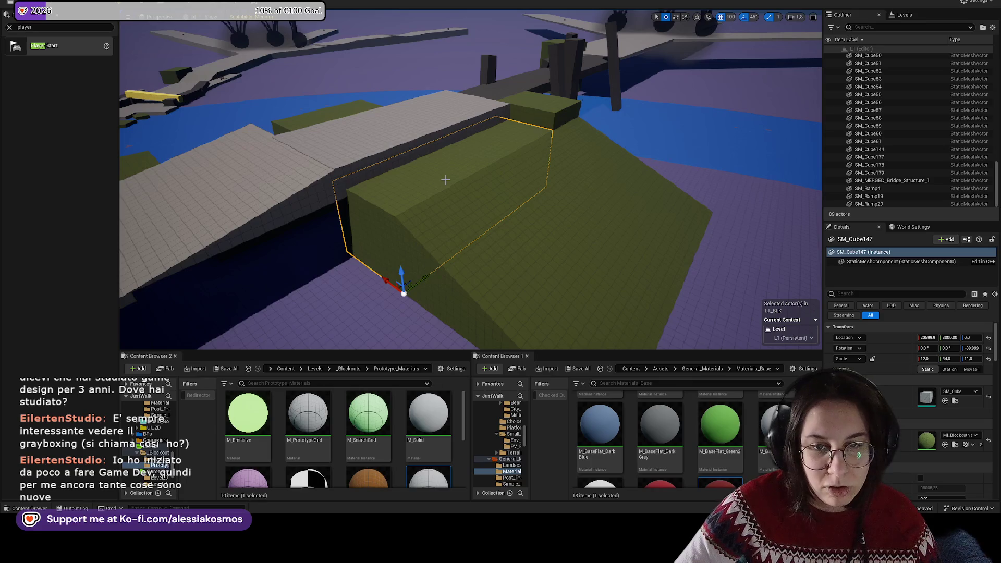
mouse_move(456, 198)
mouse_down()
mouse_move(459, 180)
mouse_move(451, 198)
mouse_up()
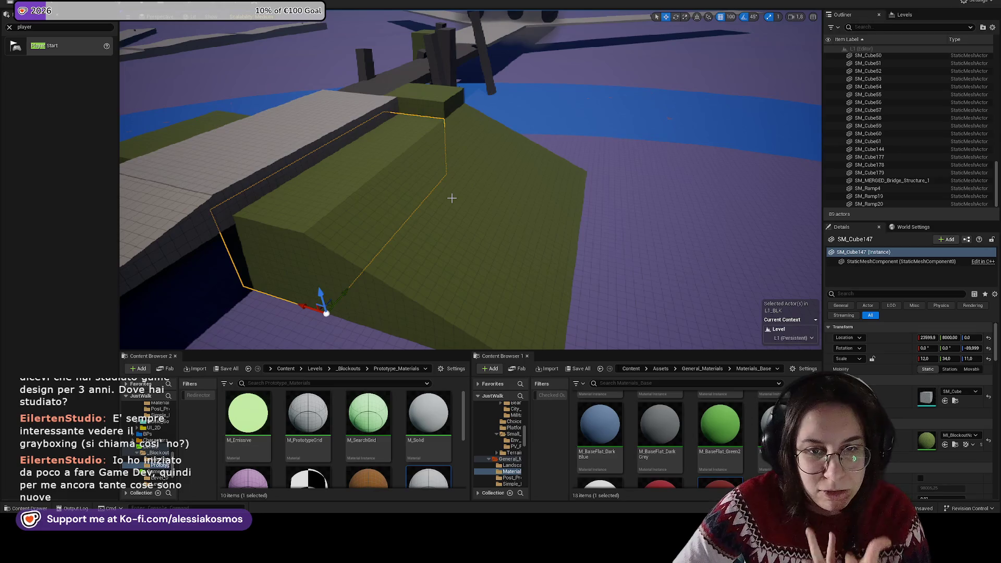
drag(459, 205, 356, 202)
key(r)
key(ctrl+s)
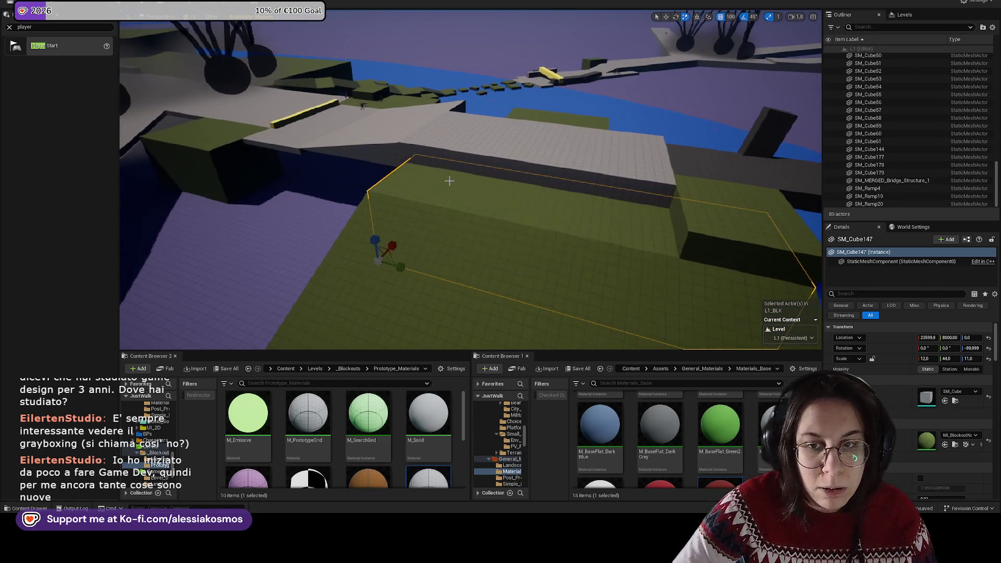
Step: Raise block SM_Cube149 and flatten it to Z scale 3
click(447, 180)
key(f)
key(w)
drag(978, 359, 983, 358)
mouse_move(458, 224)
mouse_down()
mouse_move(458, 240)
mouse_move(452, 101)
mouse_move(407, 97)
mouse_up()
key(w)
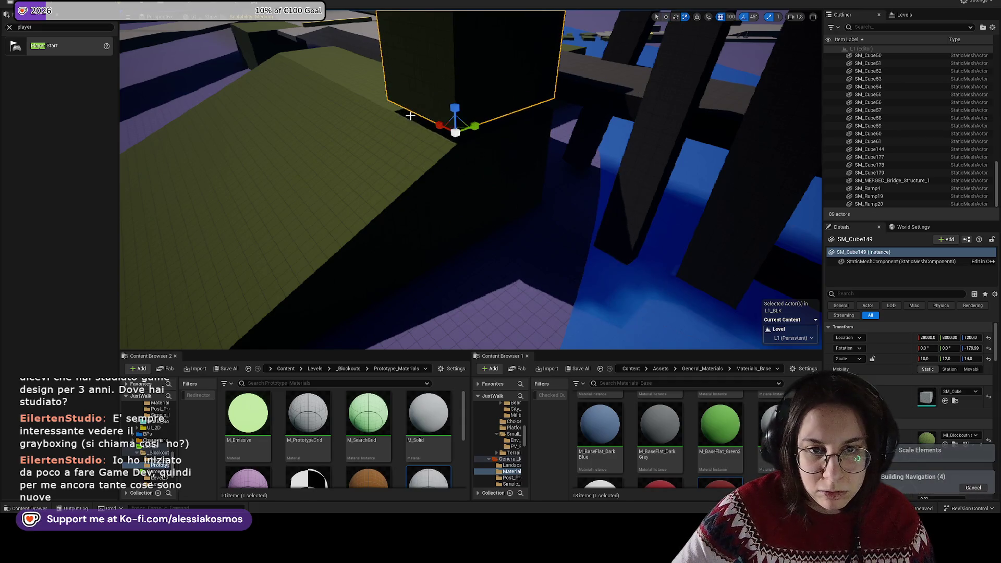
drag(978, 358, 970, 359)
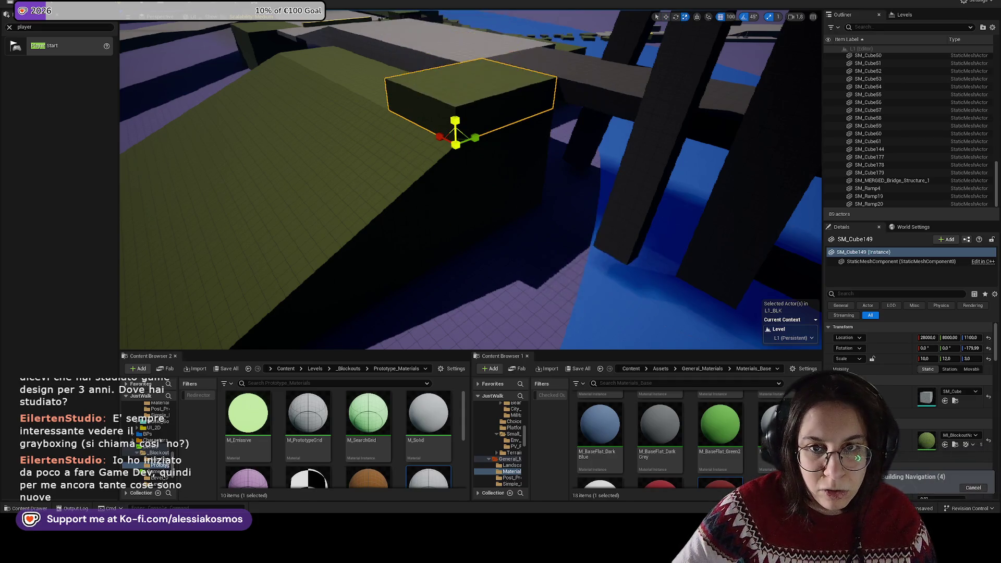
drag(458, 117, 503, 106)
mouse_move(470, 183)
mouse_down()
mouse_move(386, 70)
mouse_move(462, 354)
mouse_up()
click(347, 105)
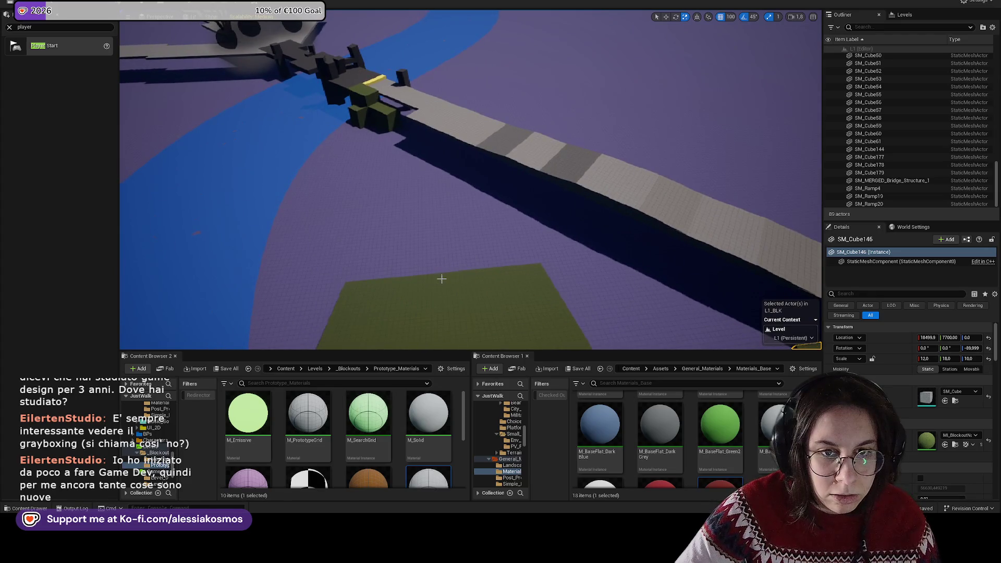
Step: Duplicate green ramp SM_Ramp20, turn the copy to -135°, and place it beside the green blocks
key(f)
mouse_move(589, 256)
mouse_down()
mouse_move(566, 68)
mouse_move(398, 49)
mouse_up()
key(f)
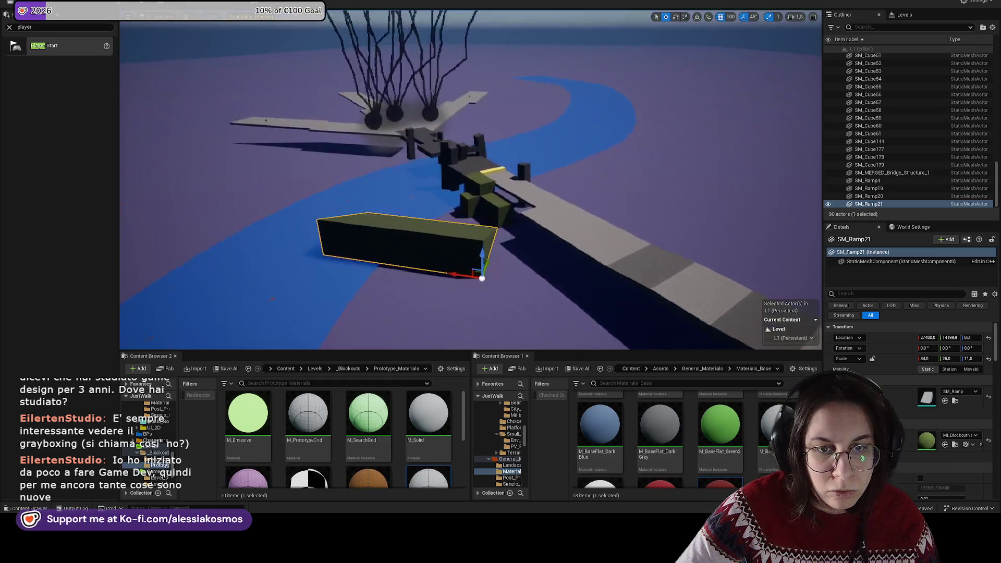
key(e)
mouse_move(361, 307)
mouse_down()
mouse_move(302, 315)
mouse_move(536, 137)
mouse_up()
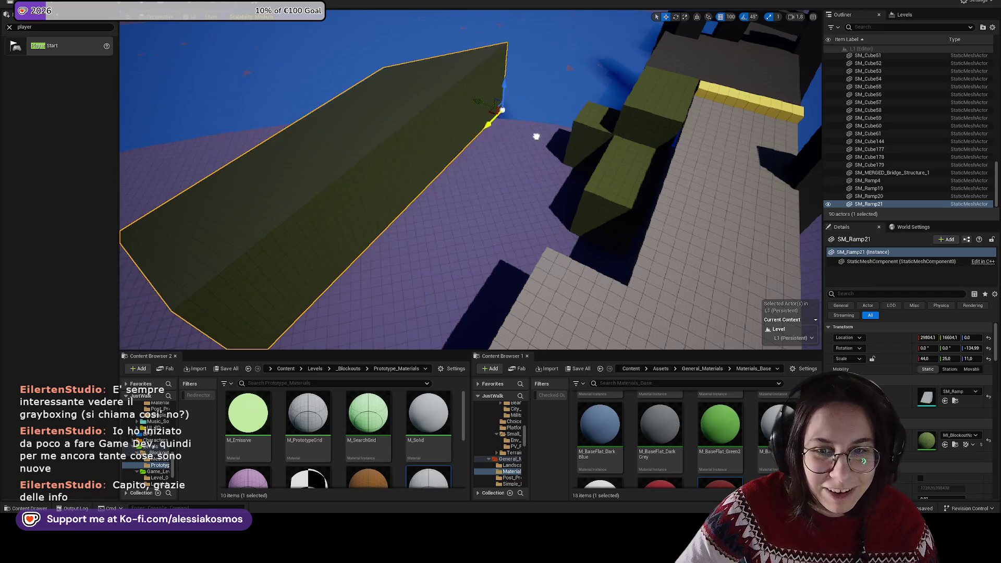
drag(475, 99, 552, 133)
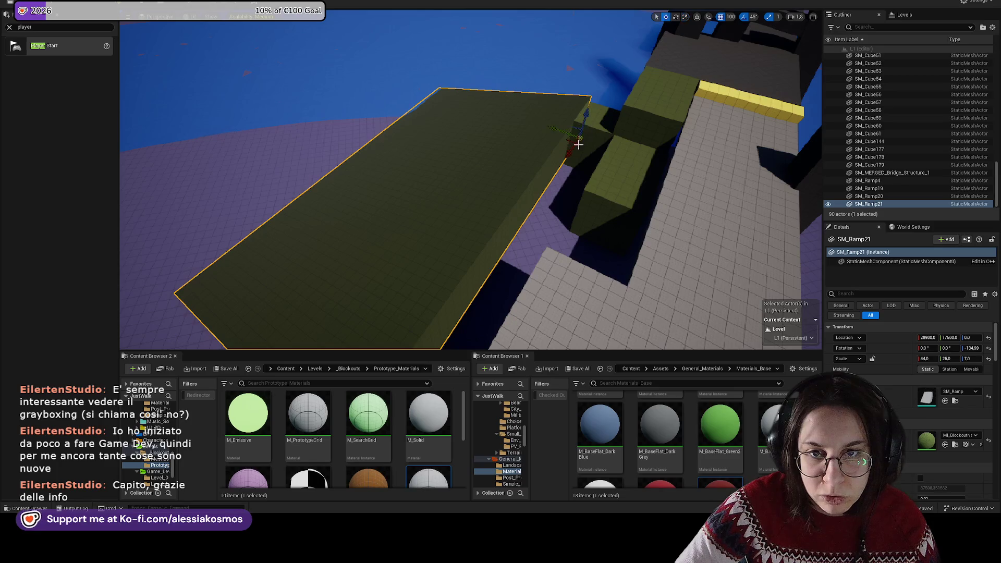
Step: Shift new ramp SM_Ramp21 into place, narrow it along X and shorten it along Y
mouse_move(568, 158)
mouse_down()
mouse_move(573, 151)
mouse_move(534, 170)
mouse_up()
click(415, 80)
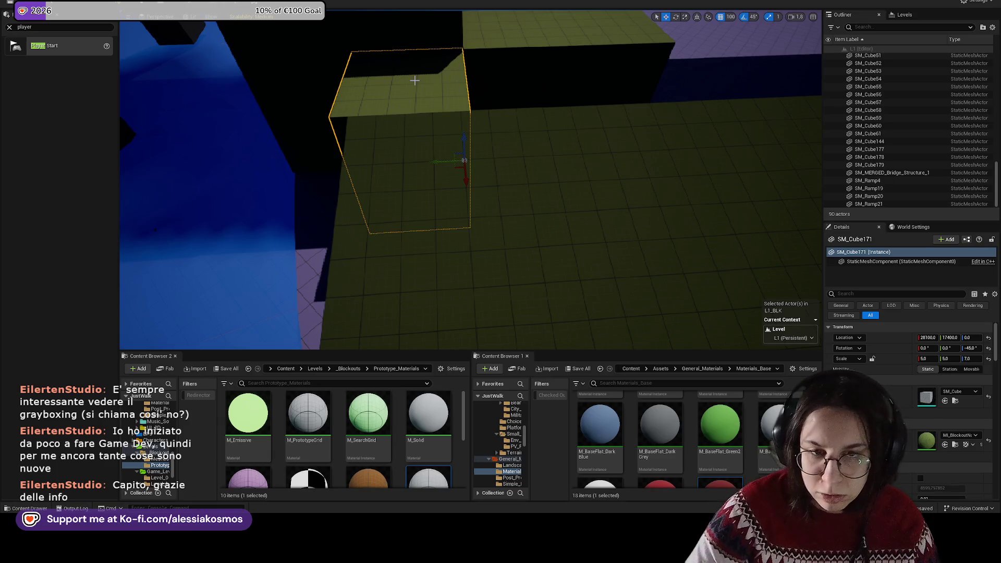
click(442, 159)
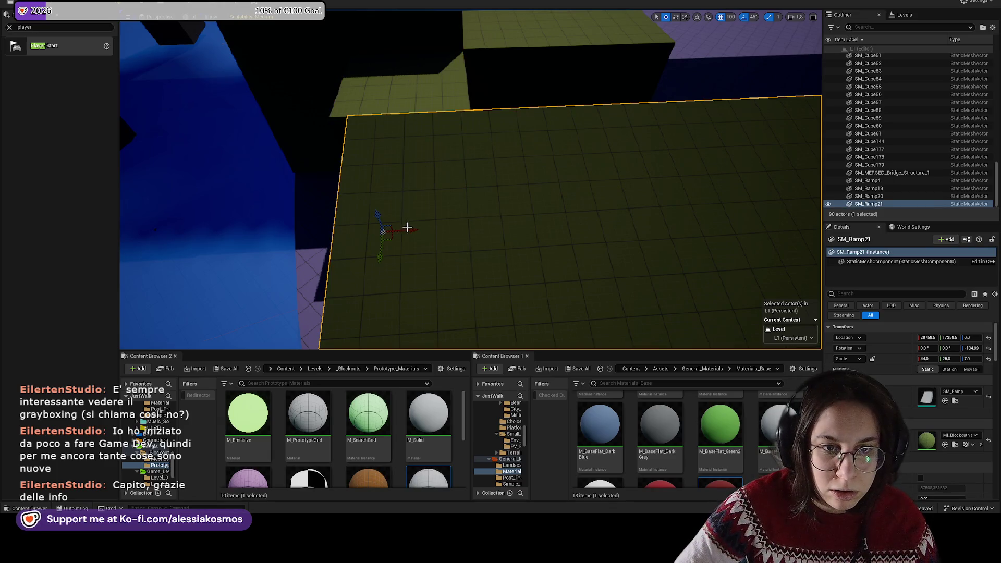
drag(401, 236, 394, 235)
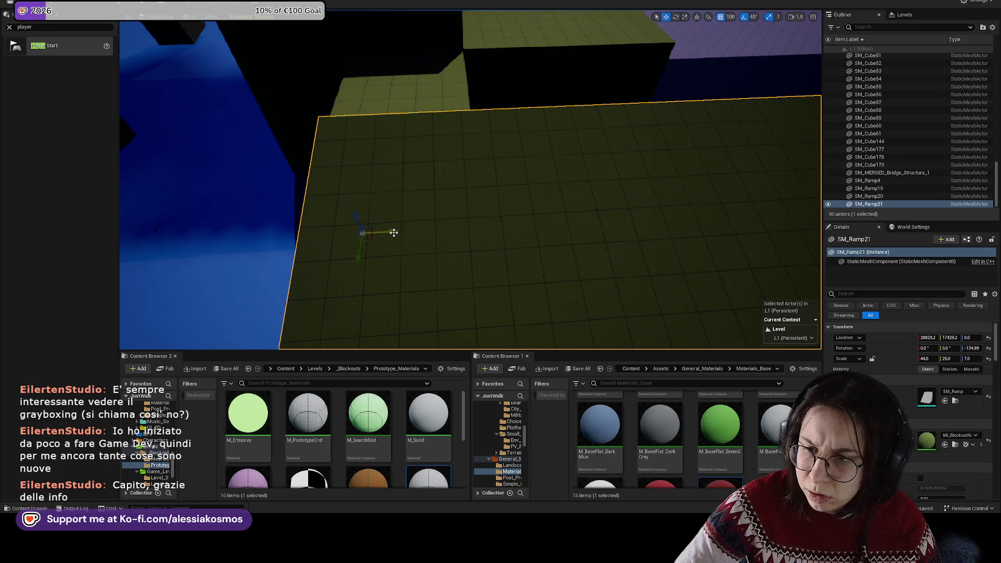
scroll(387, 208, down, 5)
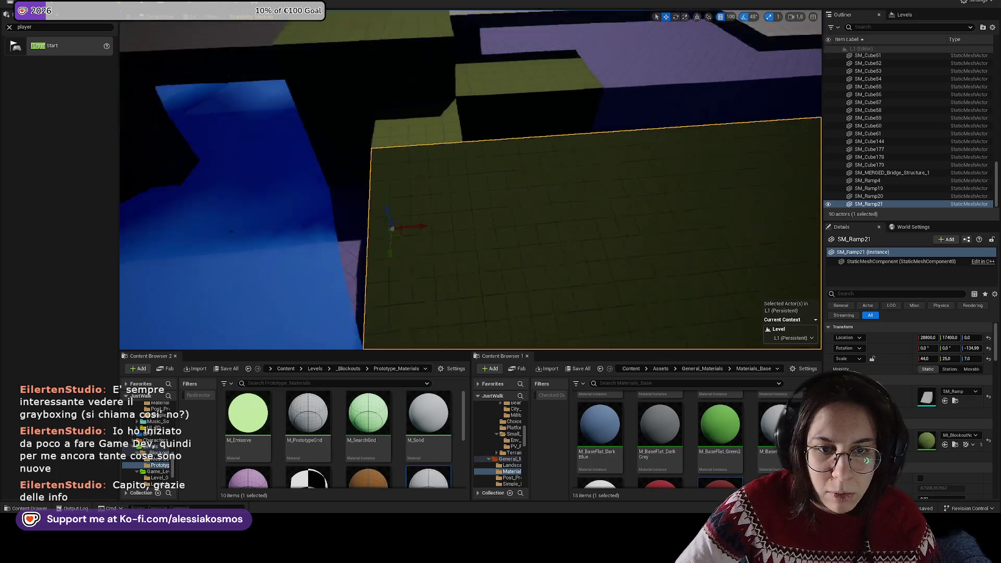
key(r)
drag(441, 215, 409, 205)
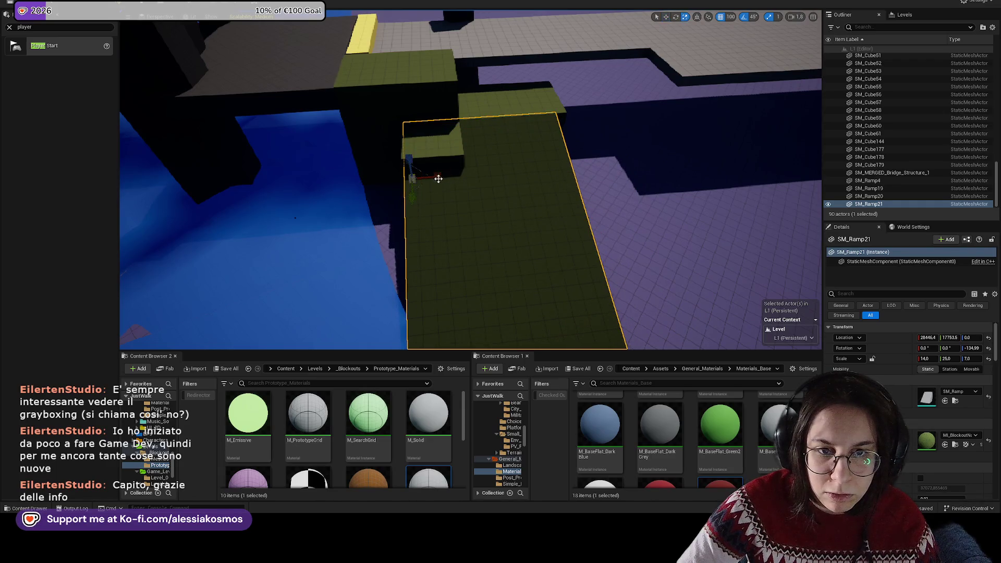
mouse_move(412, 197)
mouse_down()
mouse_move(417, 183)
mouse_move(529, 161)
mouse_move(516, 174)
mouse_move(539, 219)
mouse_move(503, 249)
mouse_move(496, 253)
mouse_move(456, 203)
mouse_up()
click(507, 176)
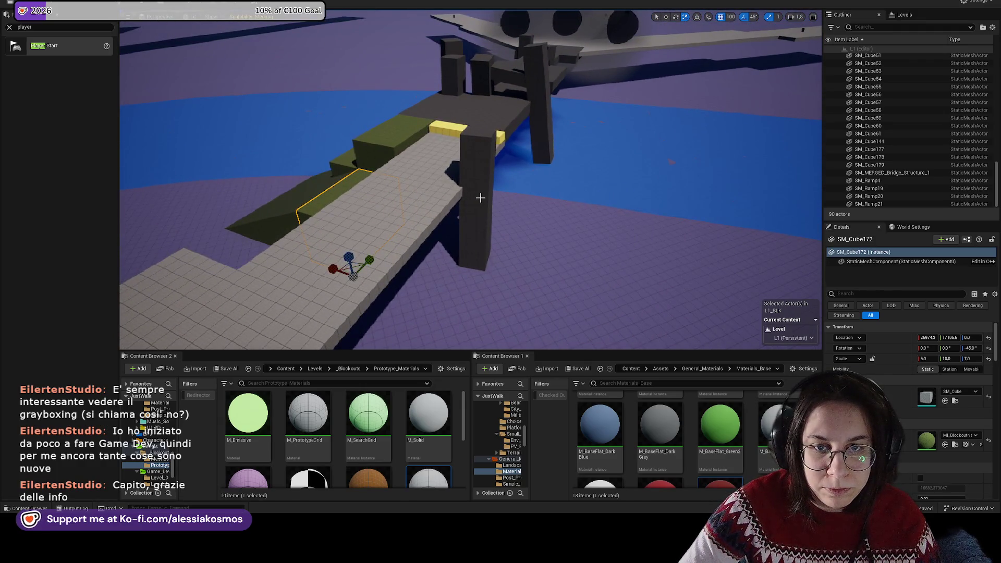
Step: Push ramp SM_Ramp21 against the green blocks
drag(369, 209, 433, 235)
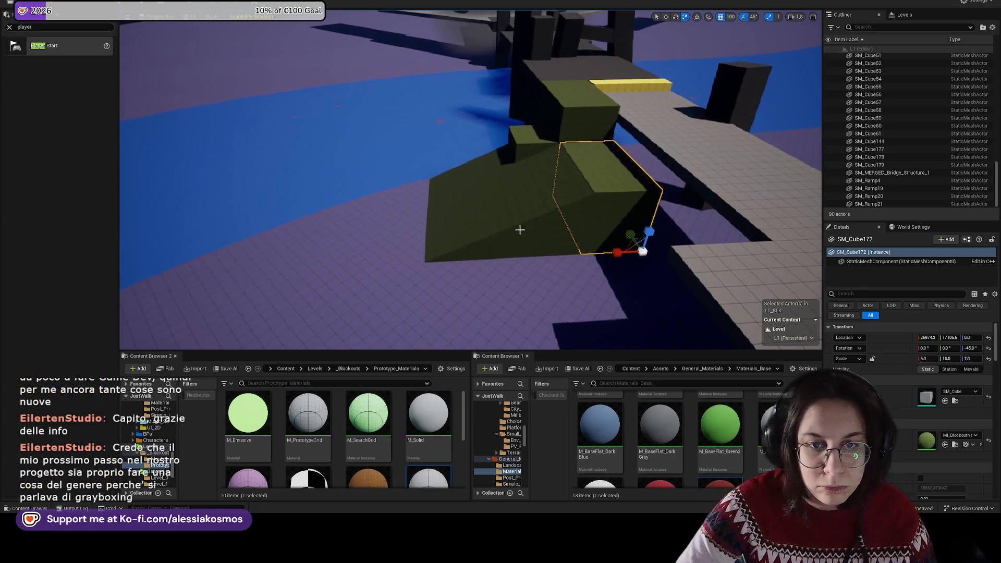
click(531, 227)
key(w)
key(f)
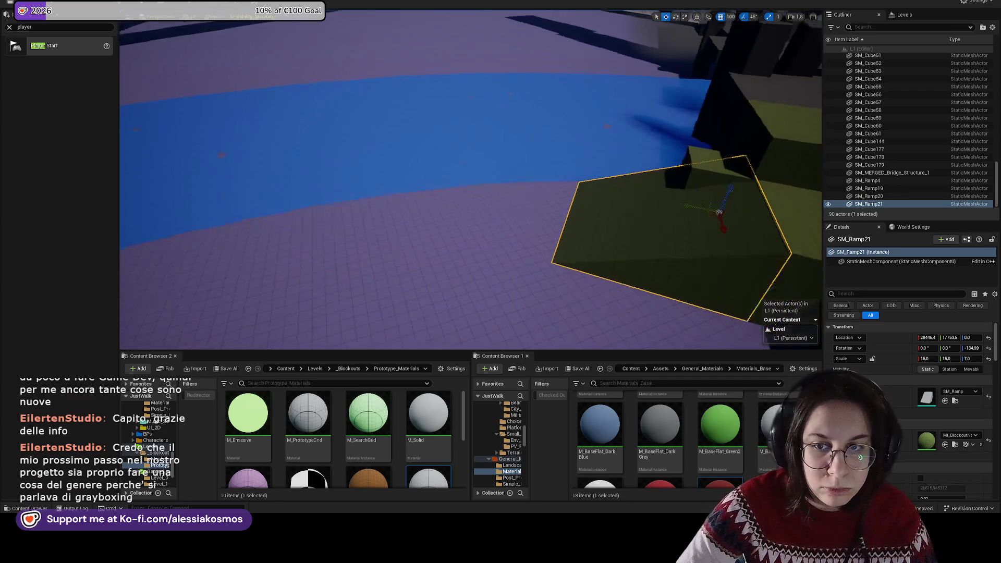
mouse_move(522, 135)
mouse_down()
mouse_move(414, 167)
mouse_move(428, 168)
mouse_up()
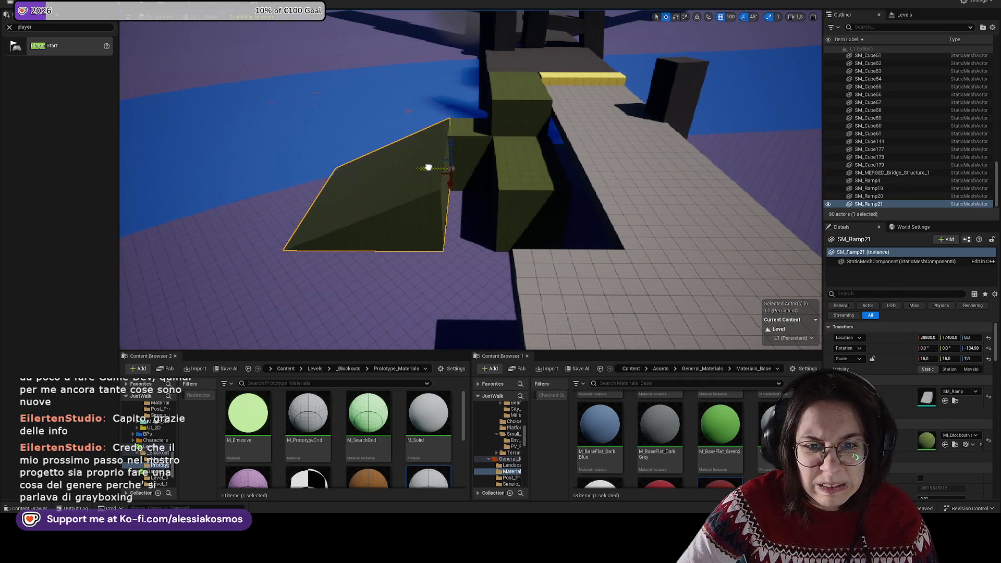
Step: Stretch block SM_Cube172 to X scale 11
click(502, 229)
key(r)
drag(536, 251, 480, 253)
click(558, 141)
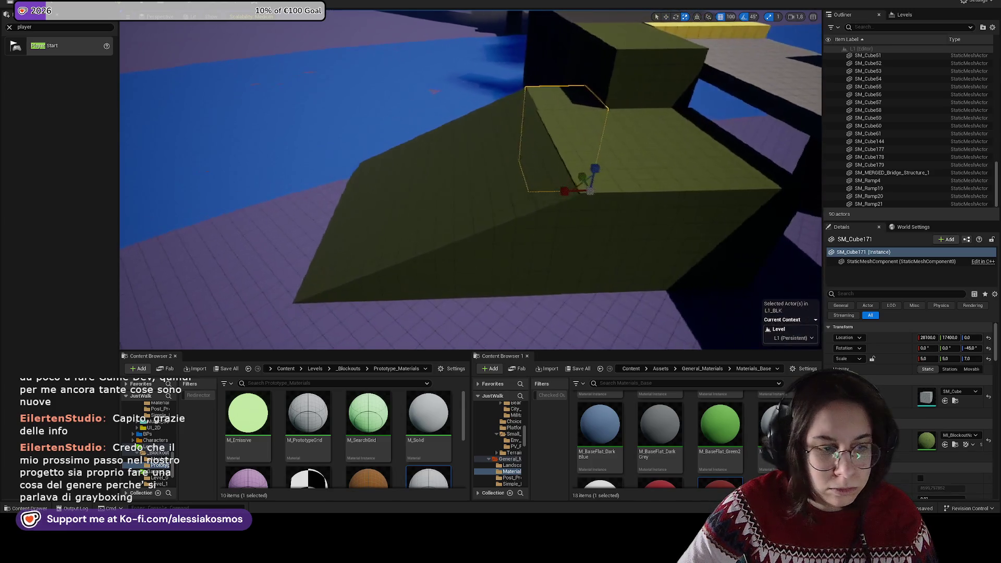
drag(499, 132, 499, 131)
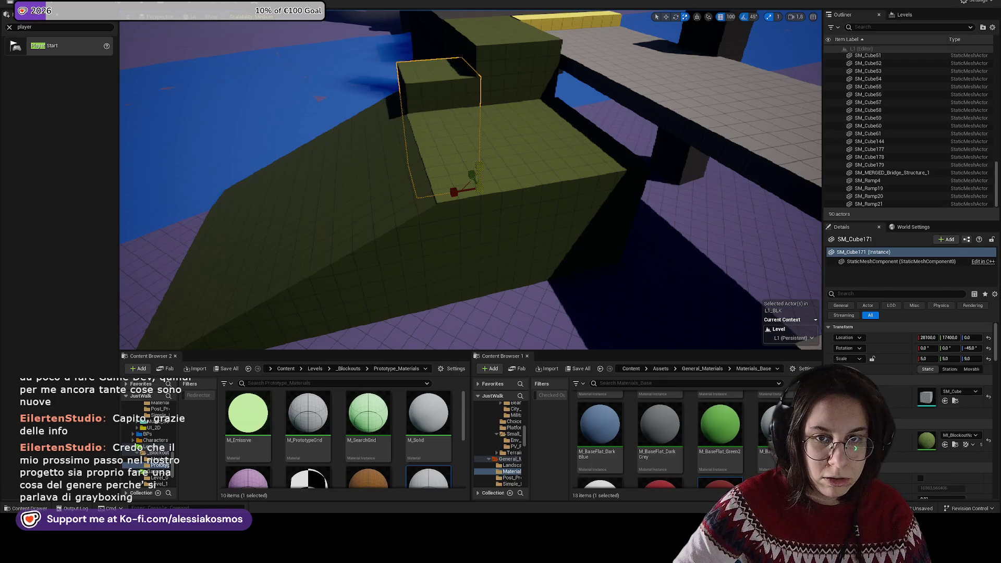
scroll(479, 164, down, 2)
scroll(479, 160, down, 2)
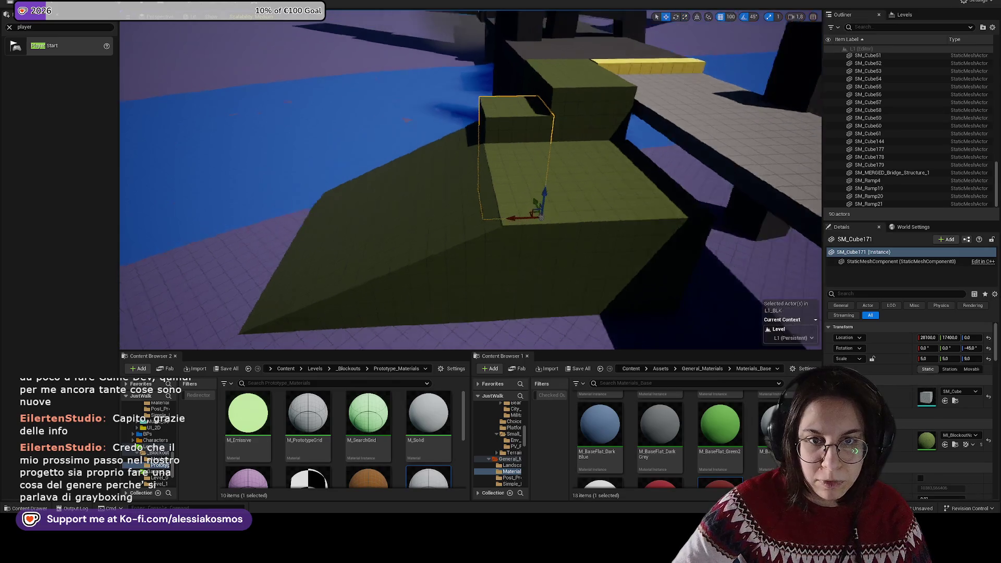
ctrl+click(460, 195)
key(f)
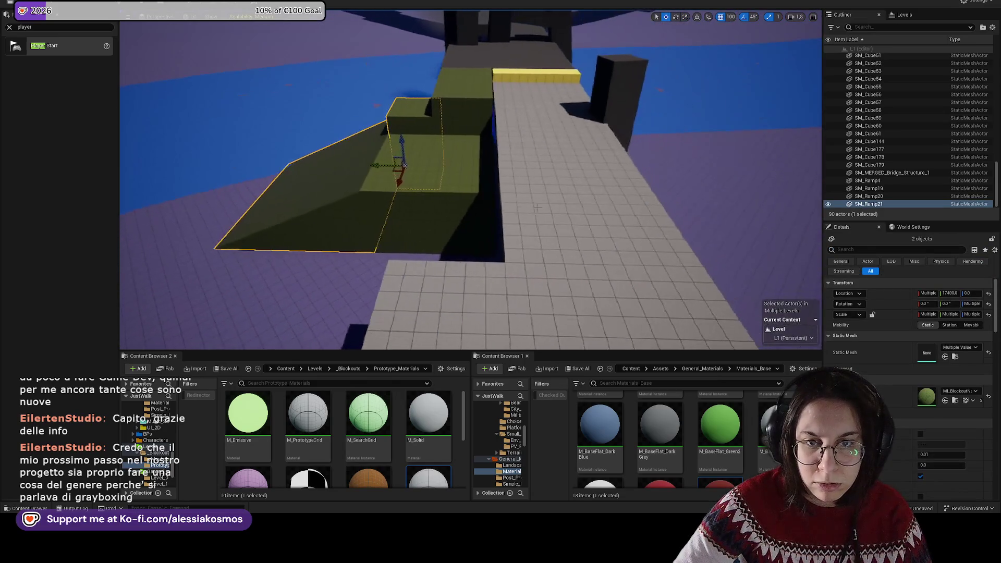
Step: Duplicate the green grass block, turn the copy 135°, stretch it, and set it beside the dark pillar
click(532, 146)
key(e)
mouse_move(391, 255)
alt+mouse_down()
mouse_move(496, 258)
mouse_move(456, 245)
mouse_move(521, 233)
alt+mouse_up()
key(w)
key(f)
mouse_move(431, 230)
mouse_down()
mouse_move(572, 223)
mouse_move(553, 209)
mouse_up()
key(r)
key(w)
mouse_move(440, 155)
mouse_down()
mouse_move(522, 151)
mouse_move(453, 152)
mouse_move(571, 173)
mouse_up()
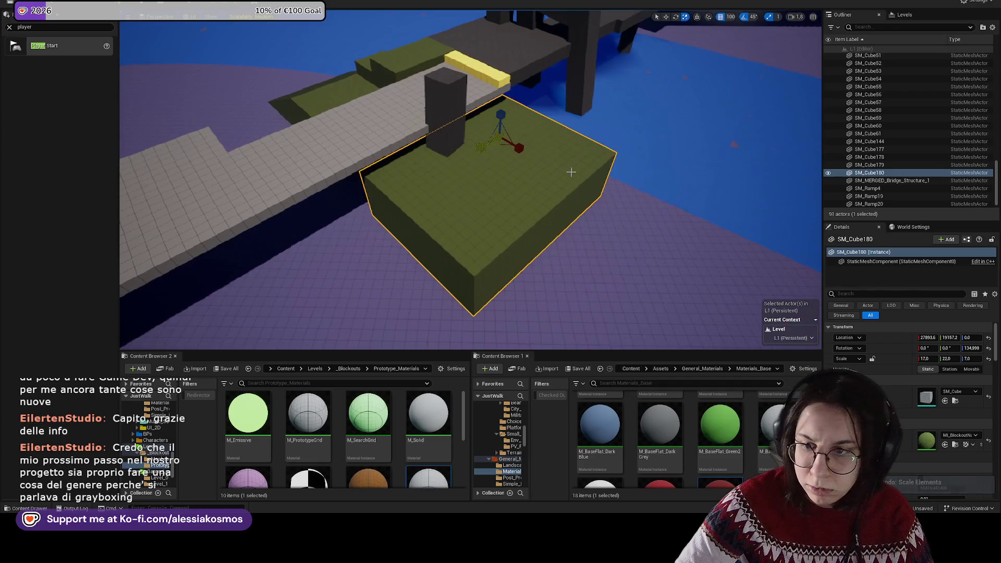
Step: Set SM_Cube180 scale X and Y to 20, then narrow X to 15
text(0)
key(Return)
click(947, 358)
text(2)
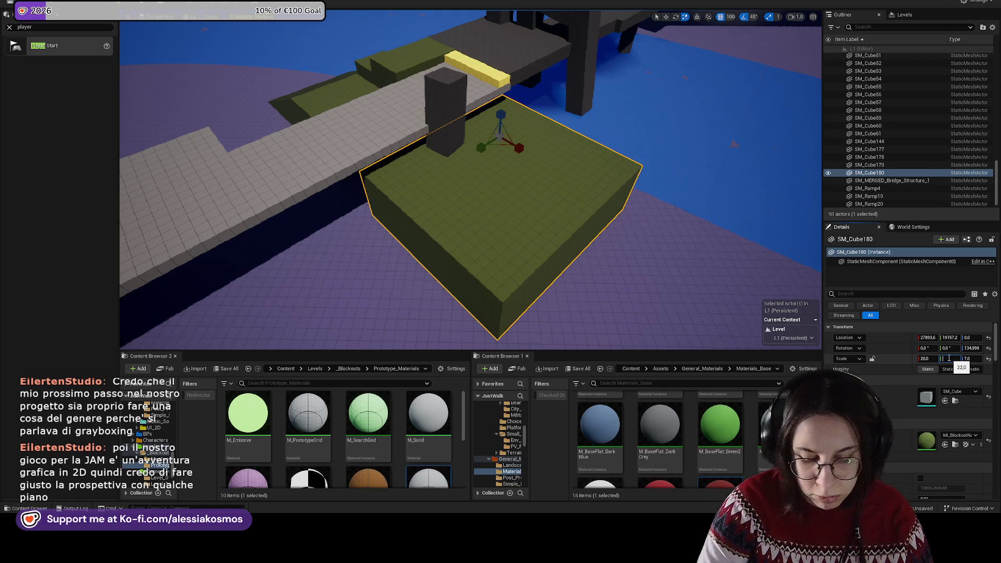
key(Return)
drag(470, 172, 503, 167)
drag(925, 359, 899, 359)
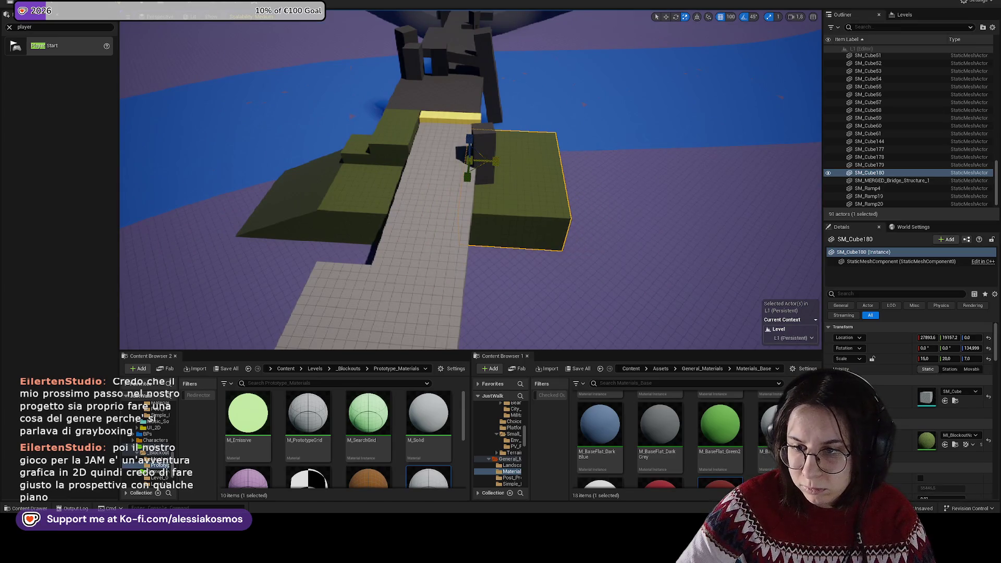
mouse_move(495, 161)
mouse_down()
mouse_move(360, 177)
mouse_move(495, 181)
mouse_move(655, 217)
mouse_move(673, 187)
mouse_up()
Step: Turn the ramp copy 180° and slide it against the new block's edge
click(495, 181)
key(e)
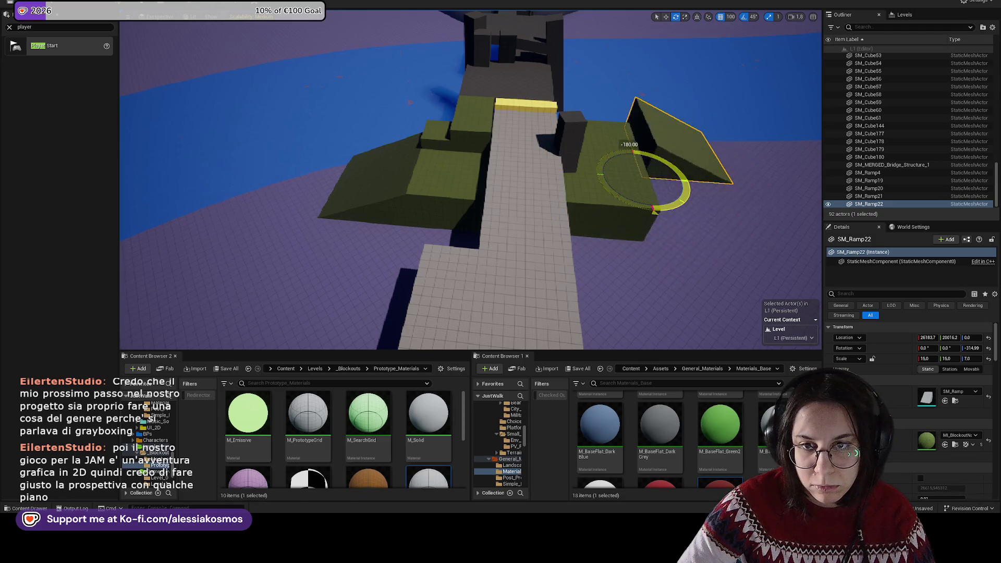
key(f)
key(w)
drag(510, 183, 496, 189)
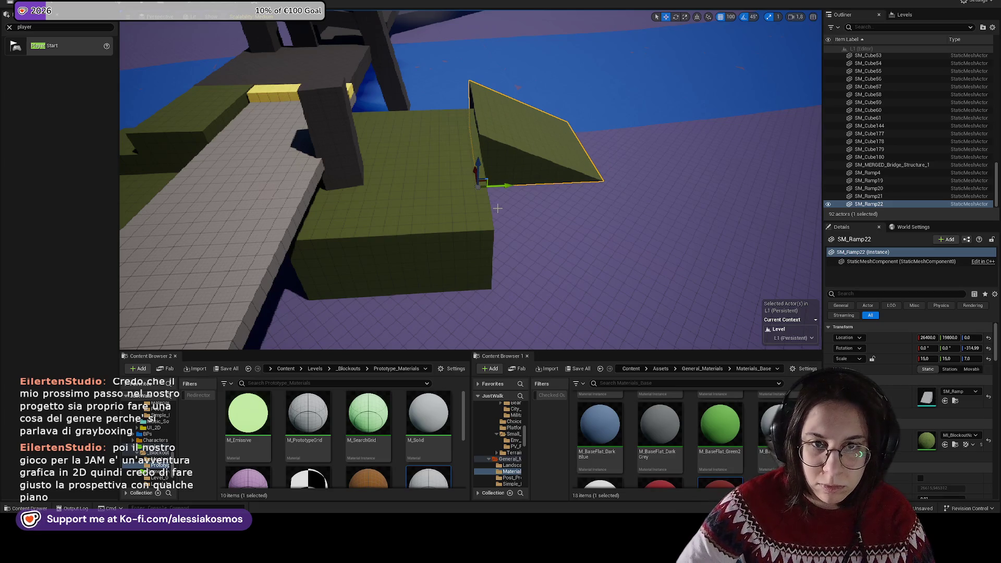
mouse_move(473, 173)
mouse_down()
mouse_move(484, 261)
mouse_move(354, 274)
mouse_move(406, 249)
mouse_move(448, 209)
mouse_move(385, 245)
mouse_move(523, 267)
mouse_up()
Step: Nudge ramp SM_Ramp22 one step outward and inspect the grass block
click(435, 227)
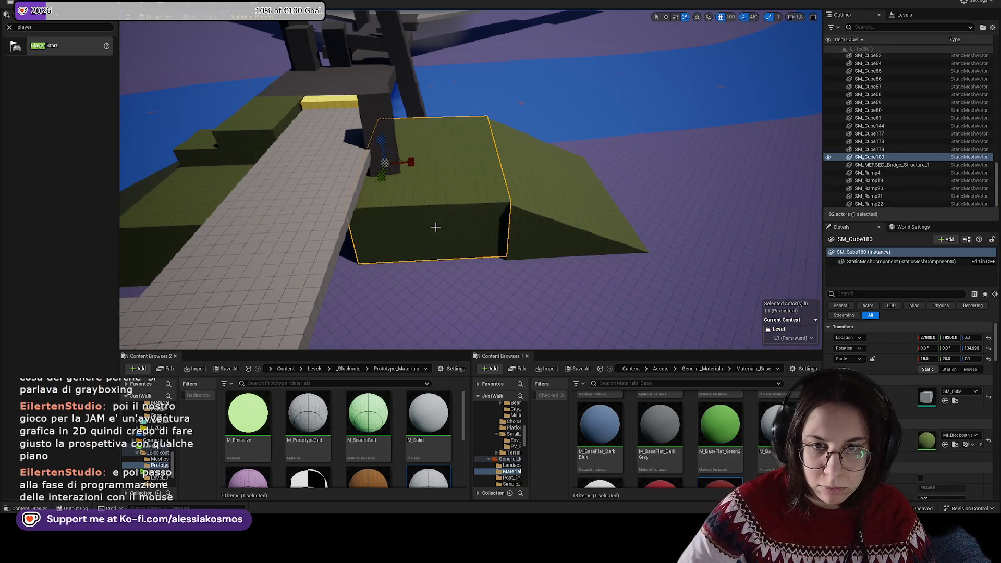
click(538, 201)
key(w)
key(f)
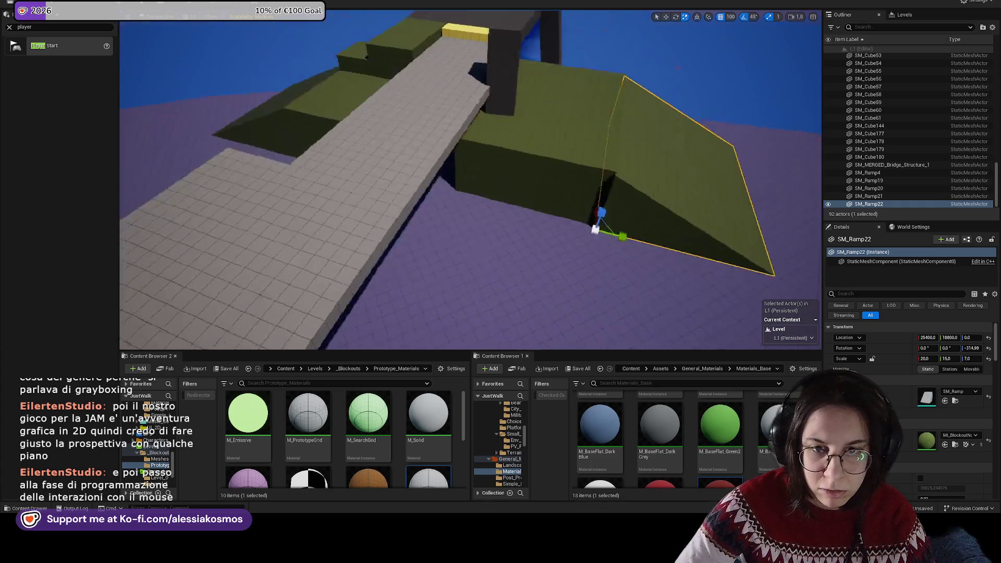
drag(436, 284, 443, 284)
scroll(485, 263, down, 5)
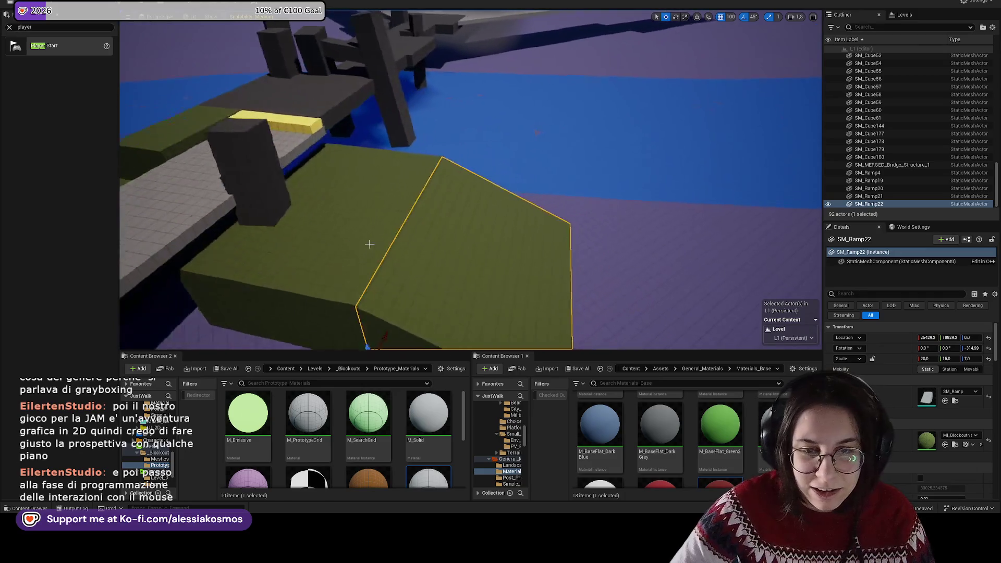
click(384, 246)
scroll(349, 234, up, 3)
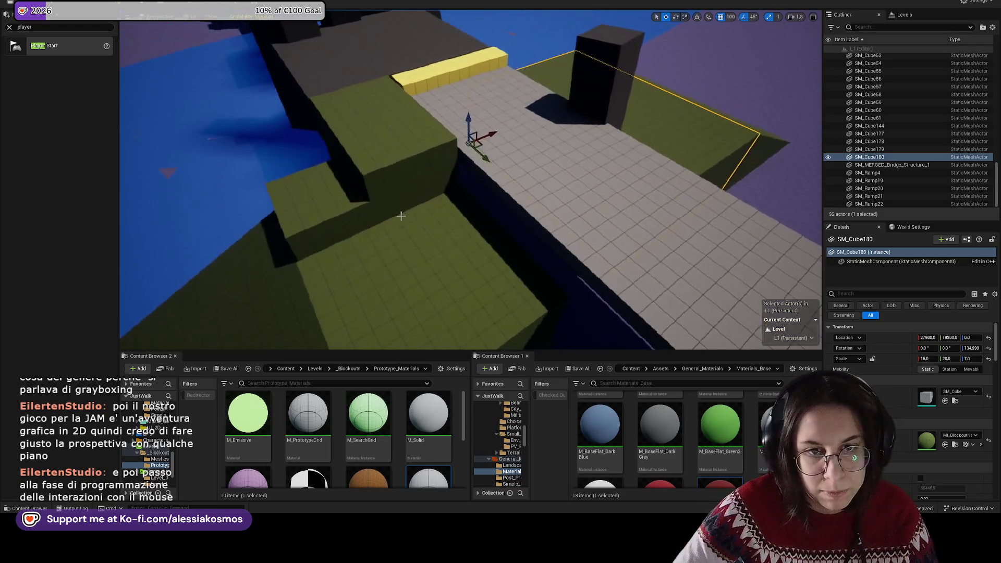
click(417, 282)
click(431, 150)
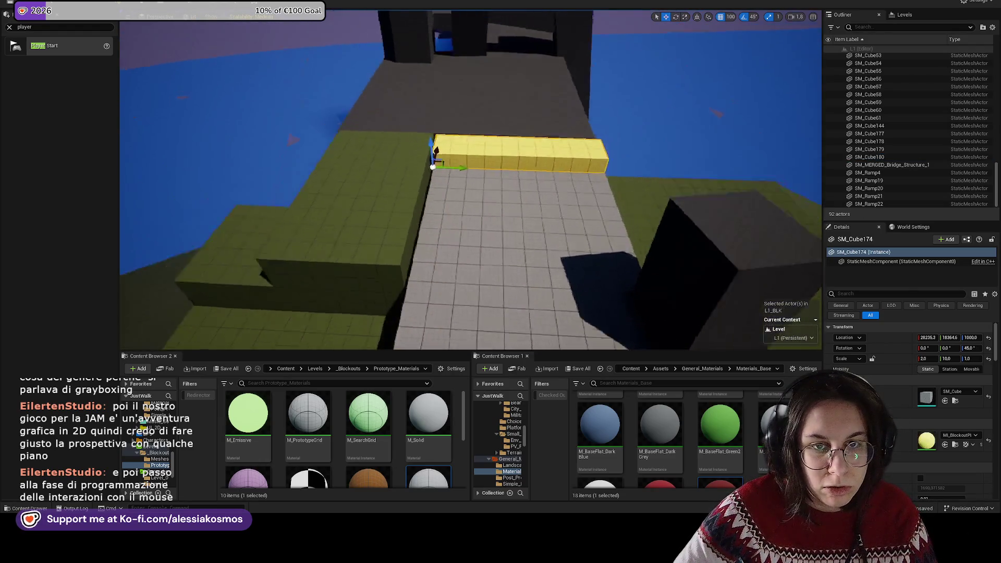
click(740, 156)
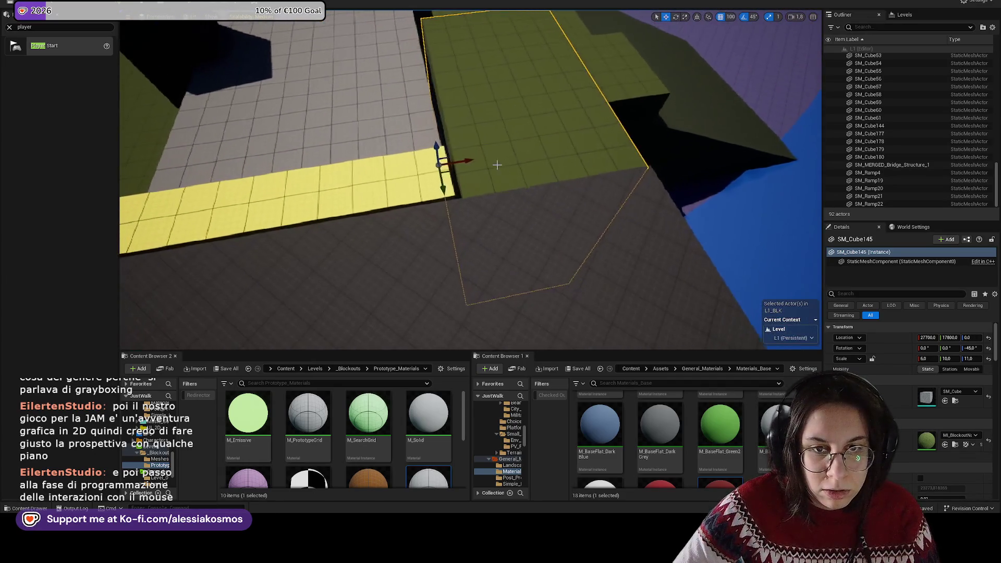
drag(471, 161, 465, 163)
key(ctrl+z)
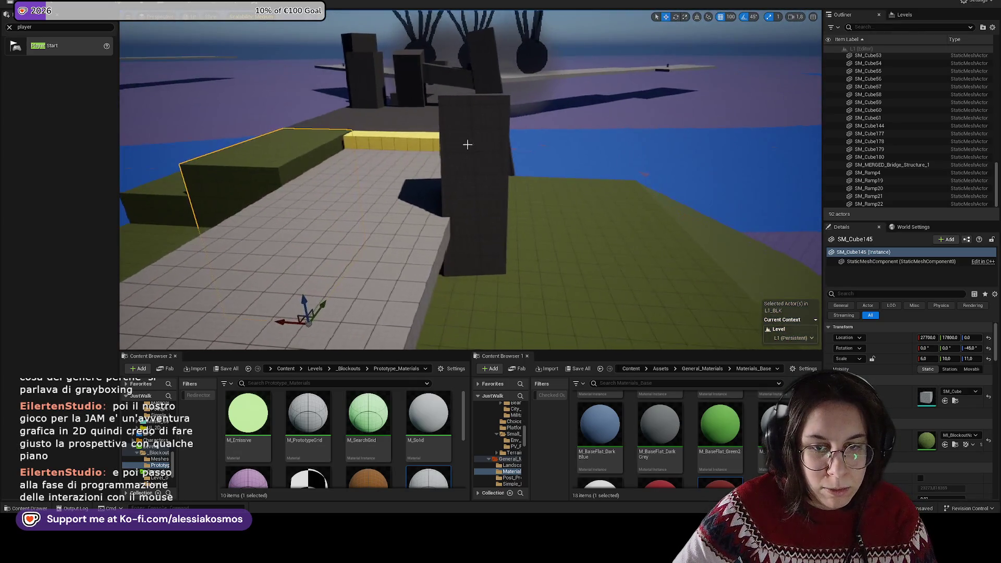
click(465, 141)
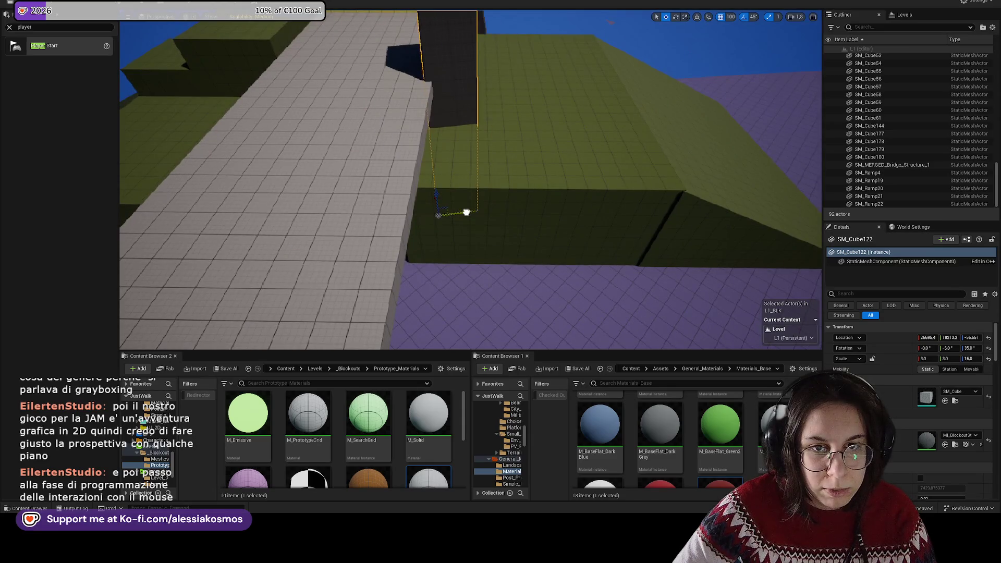
click(532, 273)
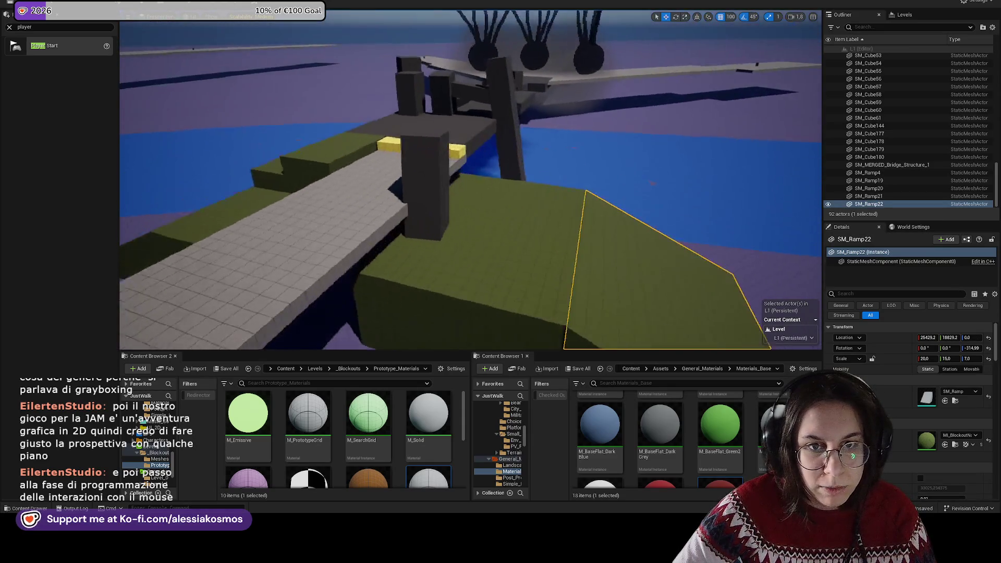
drag(509, 193, 516, 115)
drag(431, 219, 431, 206)
click(399, 328)
mouse_move(399, 328)
mouse_down()
mouse_move(399, 245)
mouse_move(407, 219)
mouse_move(416, 225)
mouse_up()
click(416, 224)
key(f)
key(e)
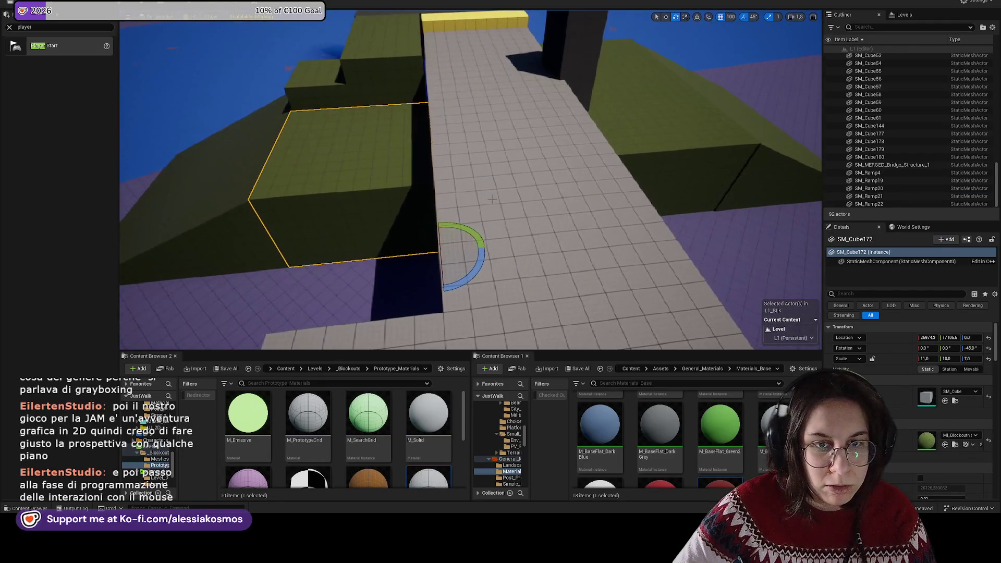
drag(459, 216, 438, 208)
key(w)
key(e)
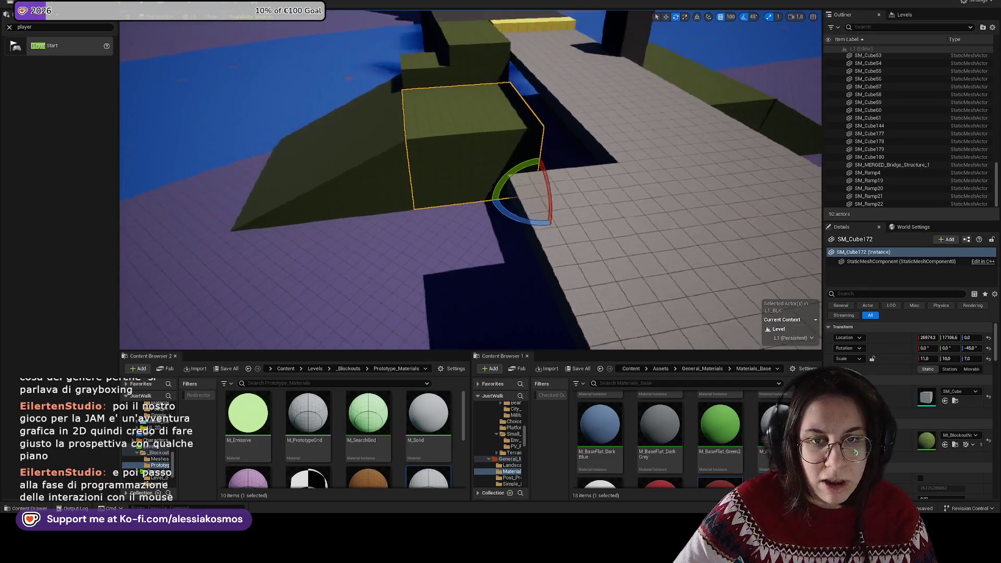
scroll(541, 218, down, 2)
drag(537, 219, 546, 212)
mouse_move(436, 233)
mouse_down()
mouse_move(495, 210)
mouse_move(454, 223)
mouse_move(454, 245)
mouse_up()
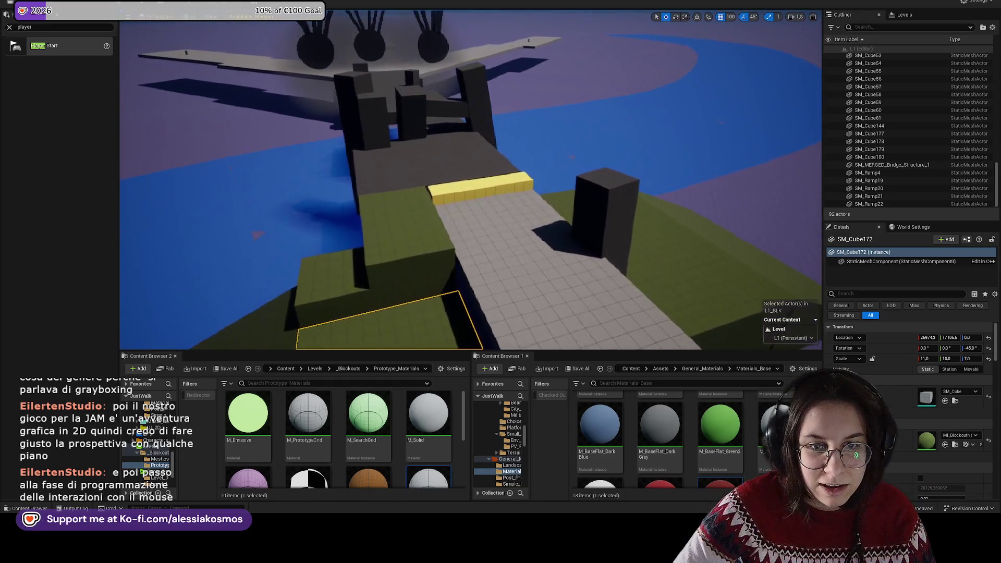
mouse_move(454, 245)
mouse_down()
mouse_move(474, 198)
mouse_move(454, 190)
mouse_up()
mouse_move(516, 194)
mouse_down()
mouse_move(507, 209)
mouse_move(504, 195)
mouse_up()
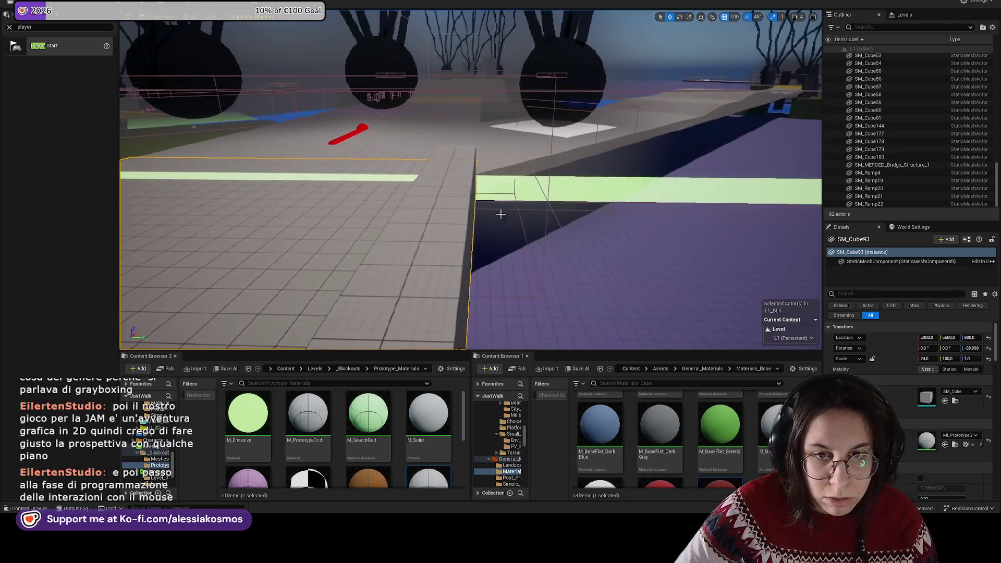
click(503, 194)
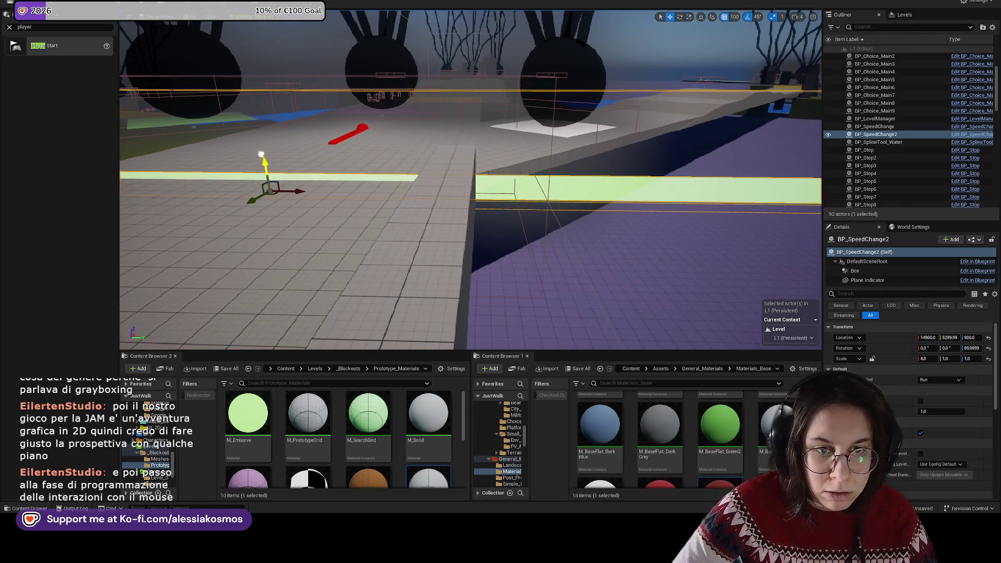
drag(261, 155, 262, 143)
key(f)
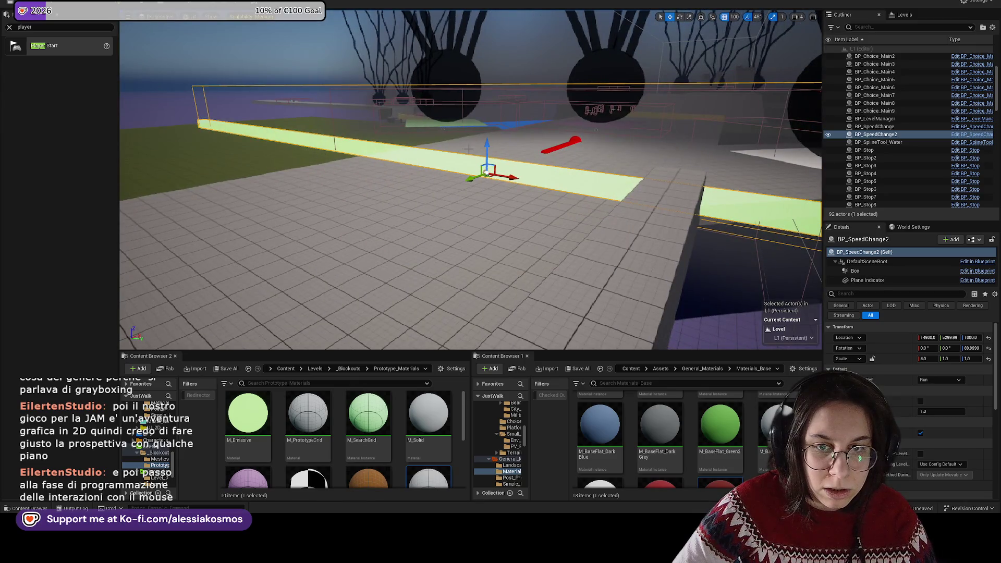
mouse_move(487, 148)
mouse_down()
mouse_move(459, 188)
mouse_move(449, 167)
mouse_move(472, 203)
mouse_up()
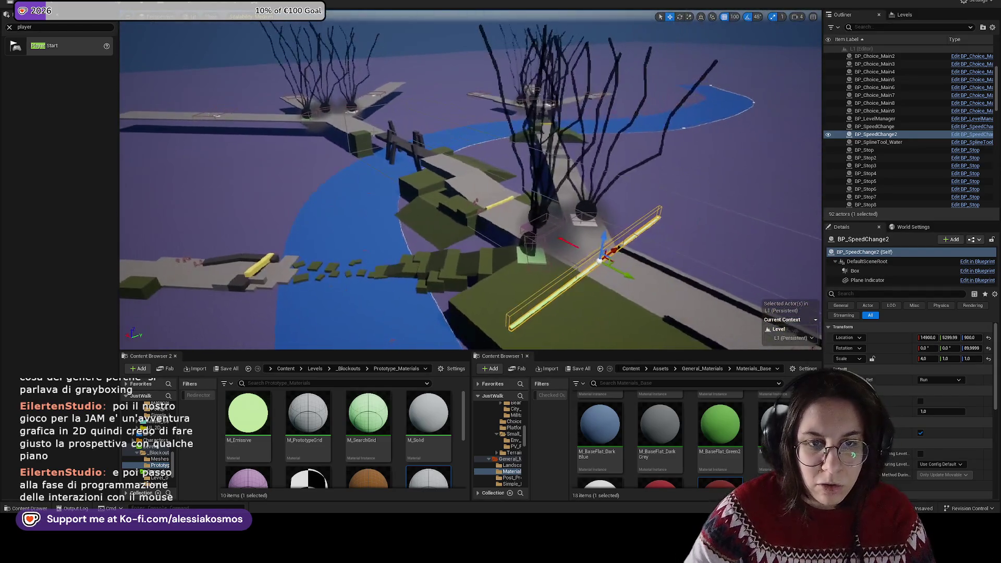
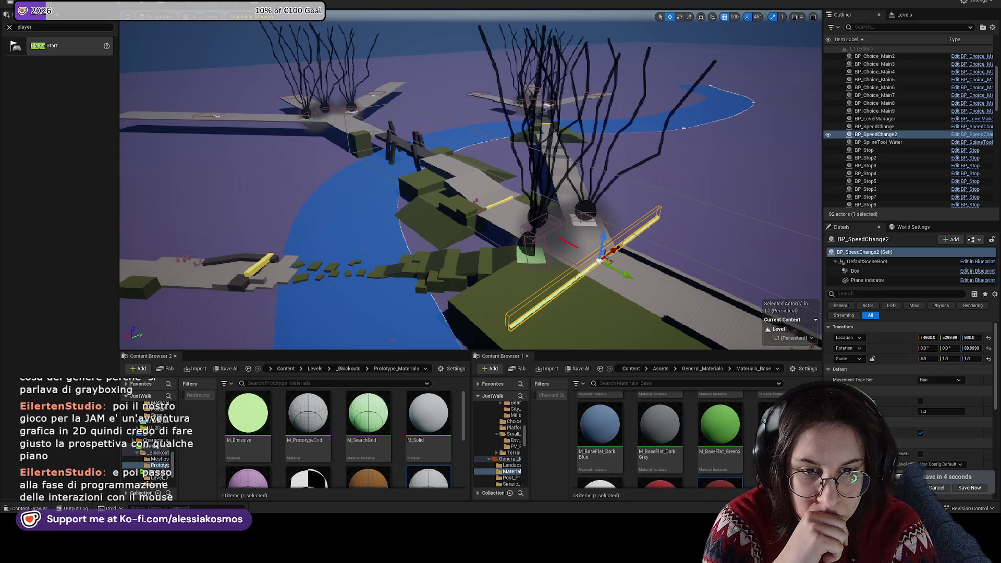
Step: Move green block SM_Cube140 beside the grey walkway and widen it to scale X 20
mouse_move(346, 196)
mouse_down()
mouse_move(329, 193)
mouse_move(337, 208)
mouse_move(397, 198)
mouse_move(360, 197)
mouse_up()
click(336, 199)
key(w)
mouse_move(533, 196)
mouse_down()
mouse_move(596, 195)
mouse_move(587, 185)
mouse_move(576, 185)
mouse_move(578, 213)
mouse_up()
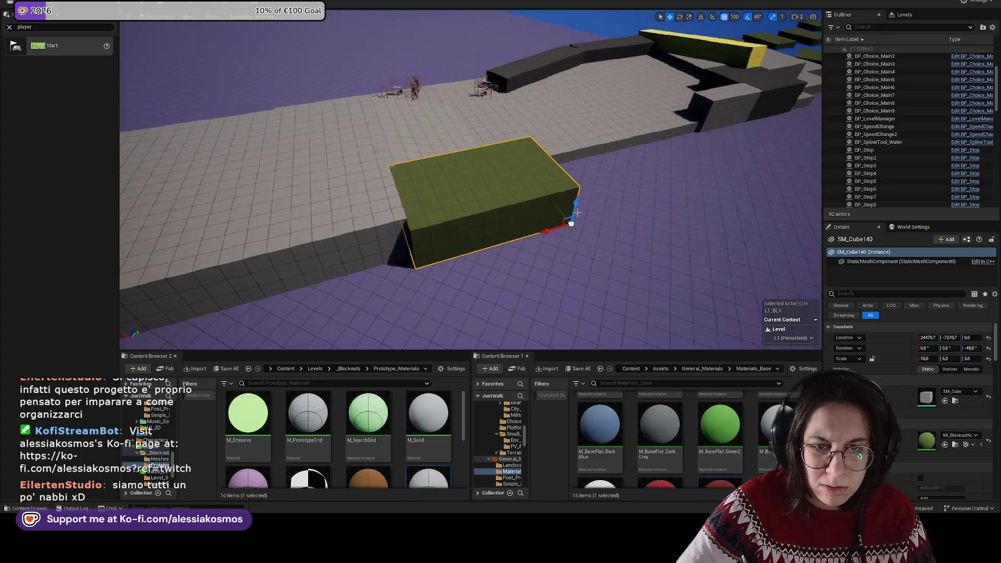
key(ctrl+End)
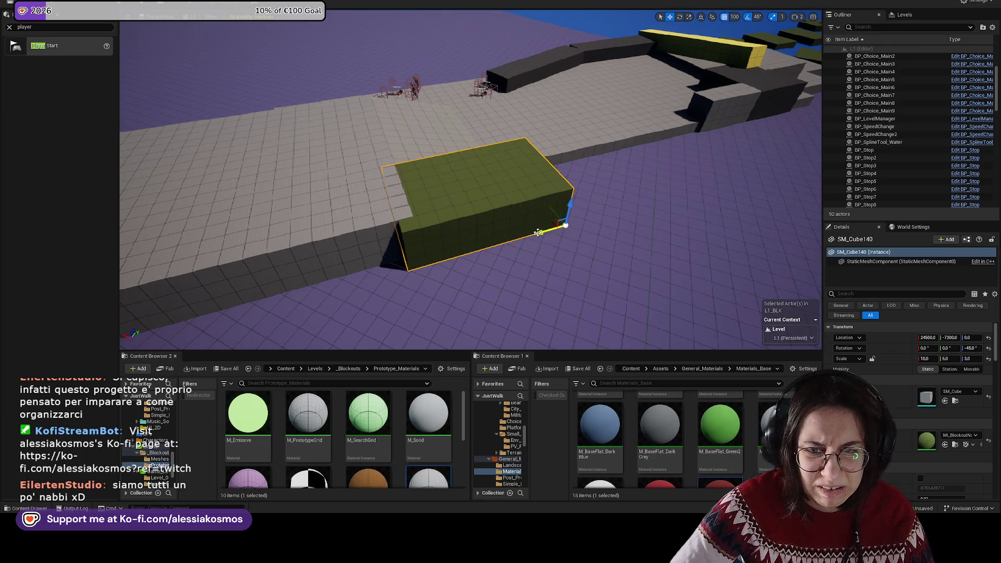
drag(539, 233, 328, 238)
mouse_move(441, 208)
mouse_down()
mouse_move(661, 213)
mouse_move(600, 198)
mouse_up()
key(r)
mouse_move(650, 137)
mouse_down()
mouse_move(579, 137)
mouse_move(650, 137)
mouse_up()
mouse_move(529, 86)
mouse_down()
mouse_move(443, 81)
mouse_move(452, 79)
mouse_up()
drag(926, 359, 941, 359)
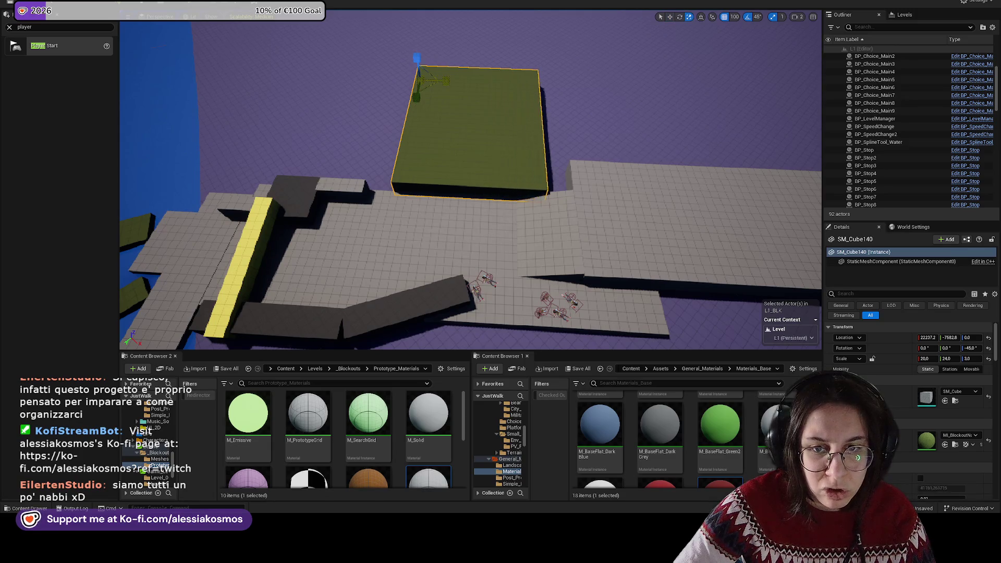
Step: Duplicate the nearby ramp SM_Ramp18 with Ctrl+D
drag(678, 209, 700, 203)
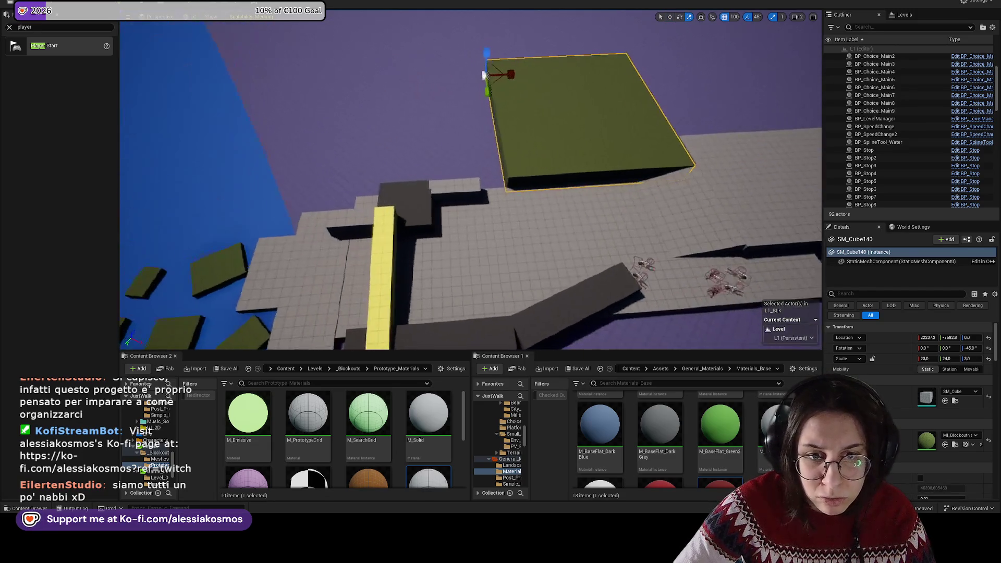
click(584, 166)
key(w)
key(ctrl+d)
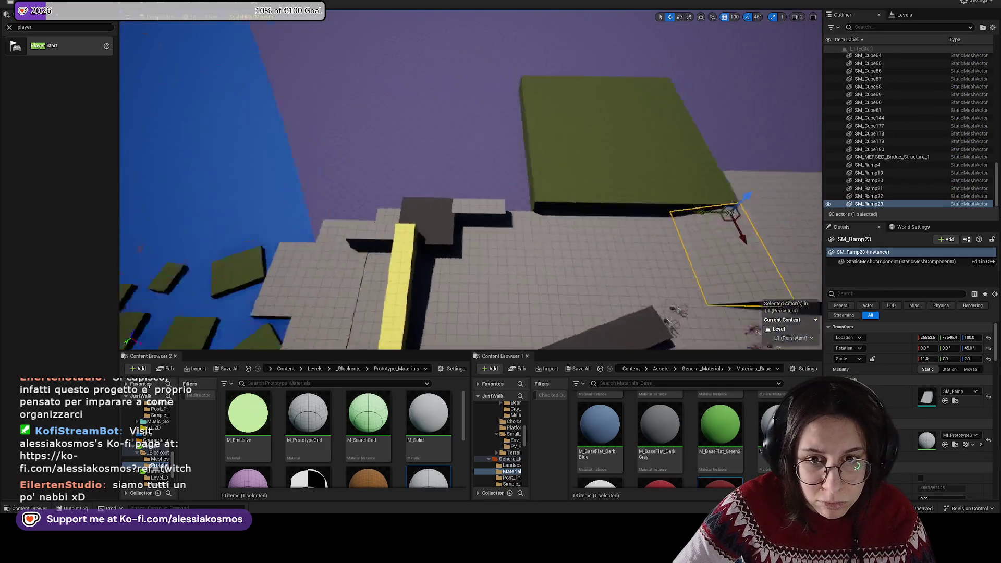
Step: Place the ramp copy against the green block and scale it to Y 15 and X 24
mouse_move(459, 63)
mouse_down()
mouse_move(319, 77)
mouse_move(448, 39)
mouse_move(446, 63)
mouse_move(447, 42)
mouse_up()
mouse_move(422, 86)
mouse_down()
mouse_move(365, 96)
mouse_move(406, 107)
mouse_up()
mouse_move(237, 189)
mouse_down()
mouse_move(271, 189)
mouse_move(218, 193)
mouse_up()
key(r)
Step: Select the green platform and view it from above the level
scroll(395, 448, down, 2)
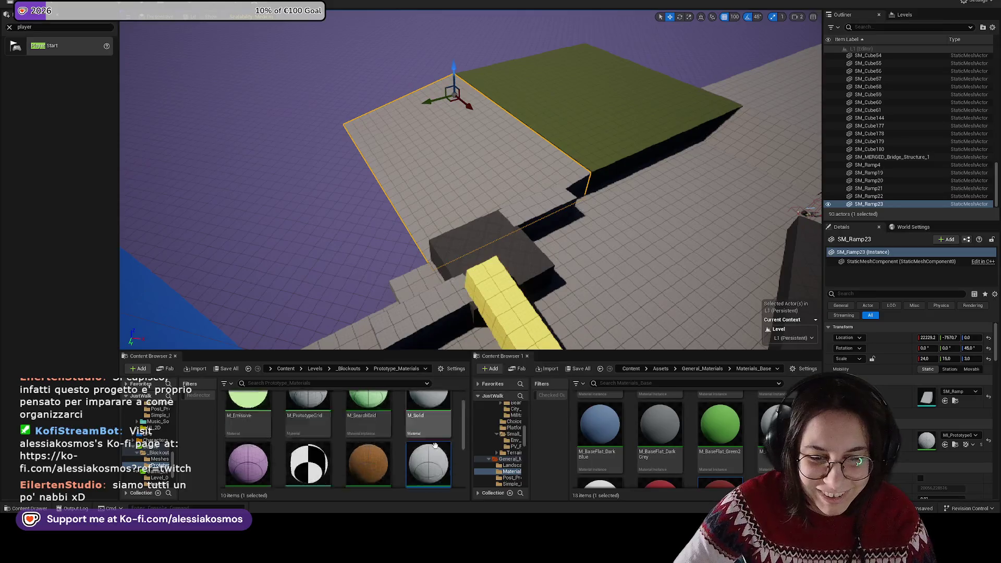
click(624, 123)
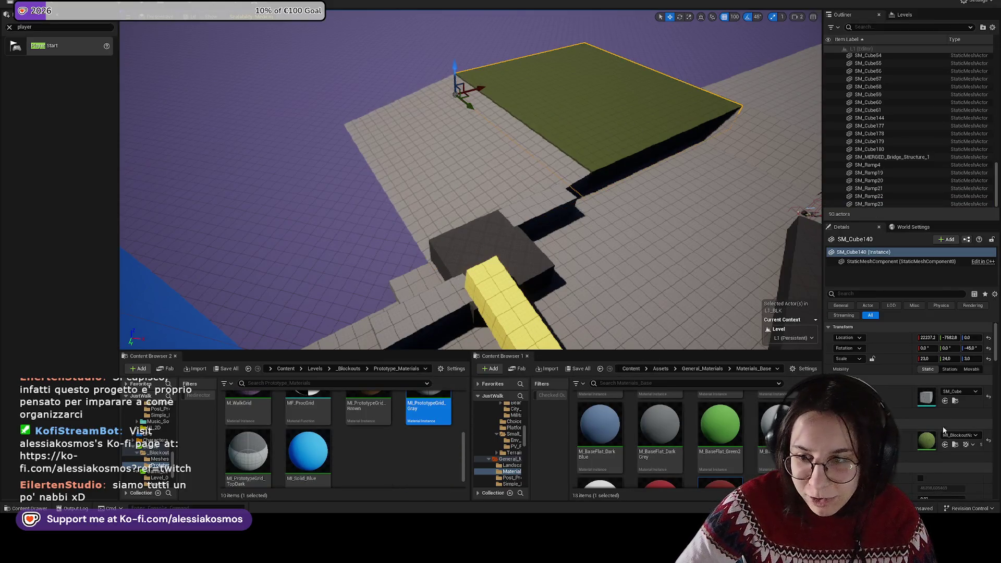
click(945, 444)
mouse_move(488, 175)
mouse_down()
mouse_move(451, 133)
mouse_move(604, 152)
mouse_up()
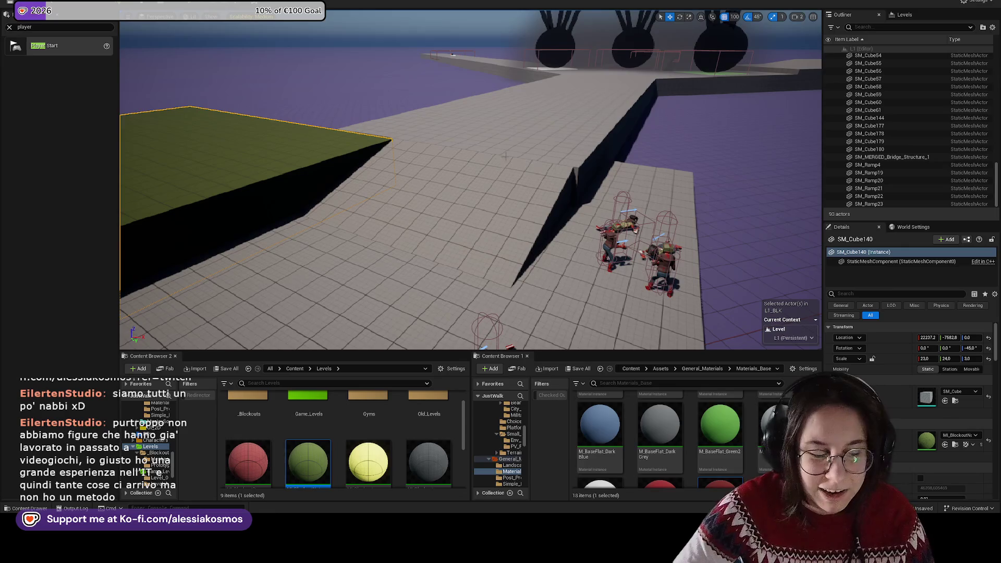
drag(413, 150, 415, 153)
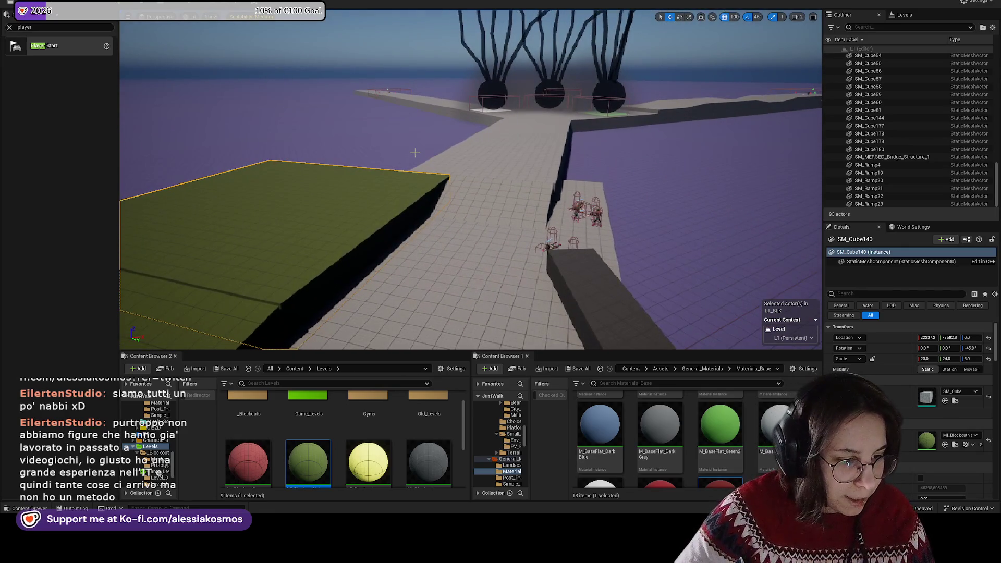
mouse_move(363, 186)
mouse_down()
mouse_move(341, 171)
mouse_move(360, 129)
mouse_move(516, 141)
mouse_up()
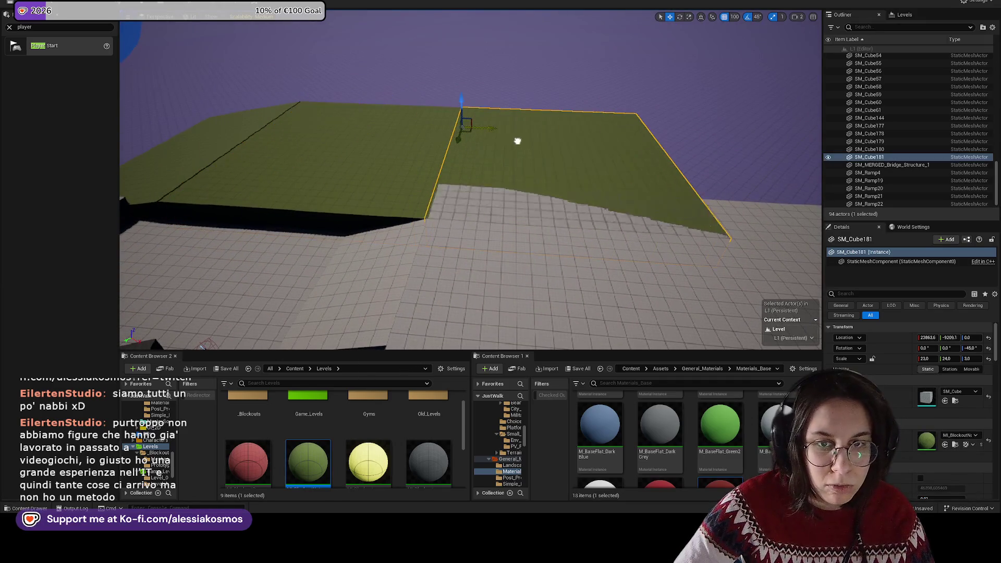
Step: Shorten the new green slab to scale Y 19 and select the green ramp
key(r)
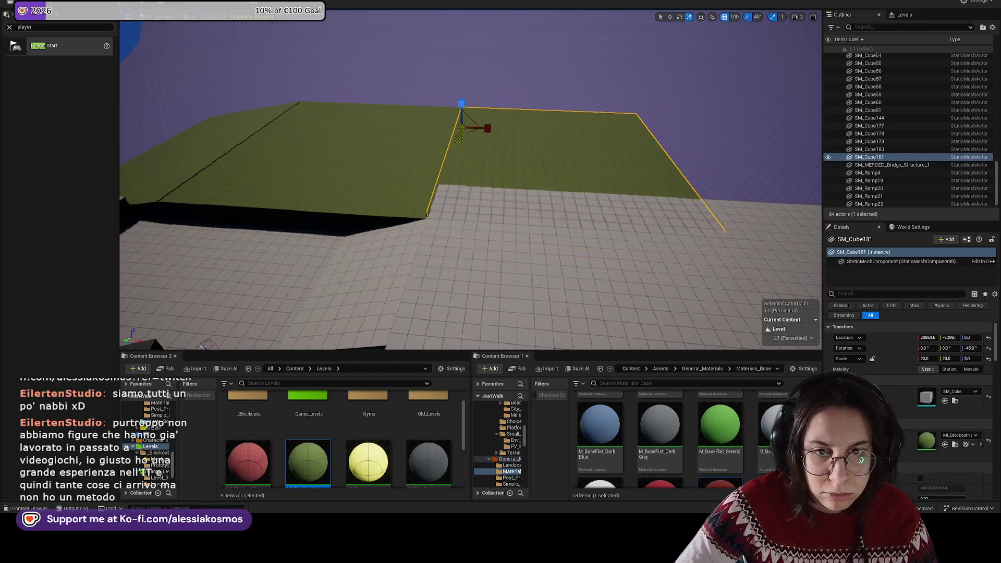
mouse_move(459, 137)
mouse_down()
mouse_move(496, 150)
mouse_move(420, 168)
mouse_move(401, 162)
mouse_move(436, 162)
mouse_move(425, 176)
mouse_up()
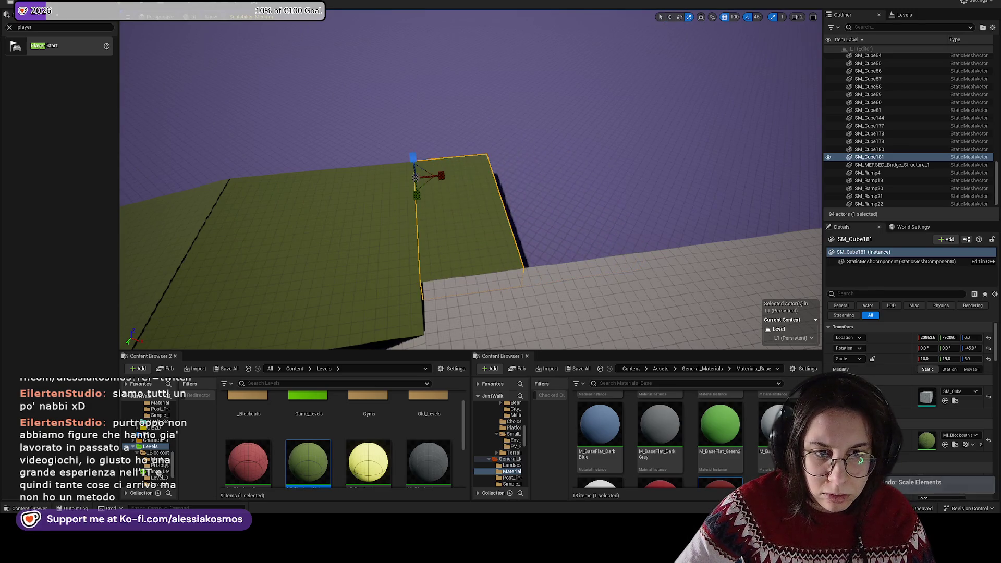
key(w)
click(264, 199)
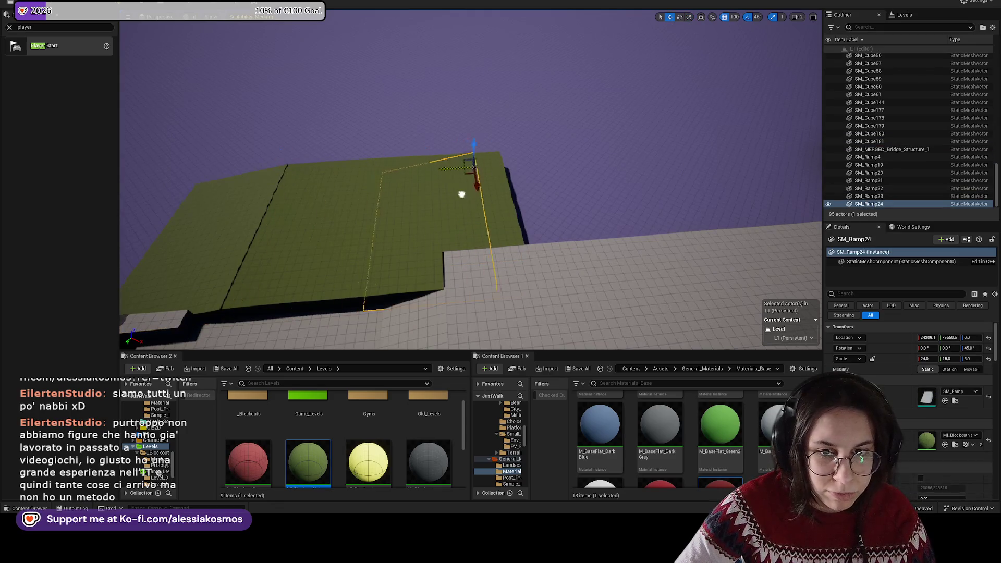
Step: Turn a ramp copy 180°, move it to the far edge, narrow it to X 19, and save
drag(511, 192, 520, 196)
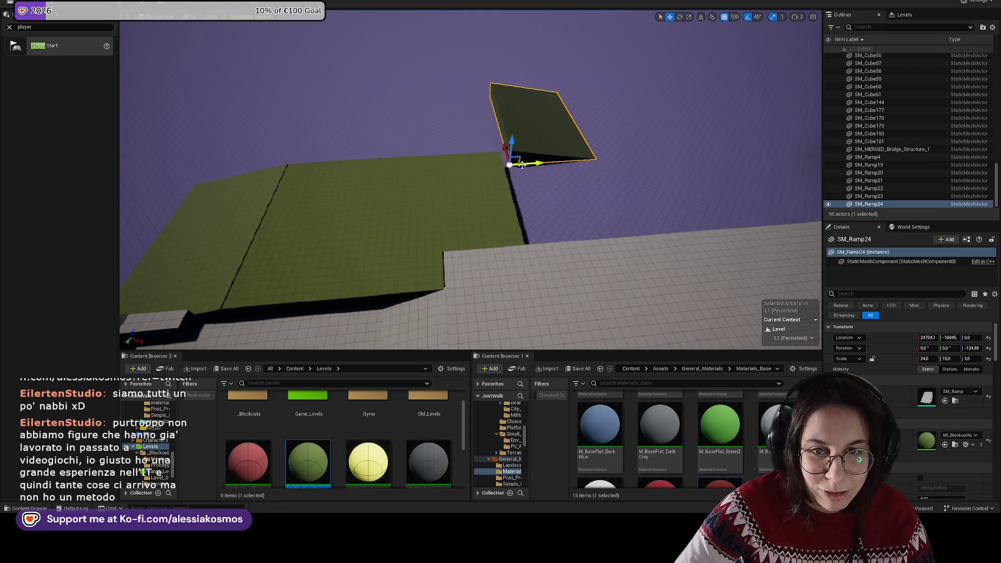
mouse_move(498, 163)
mouse_down()
mouse_move(504, 230)
mouse_move(541, 186)
mouse_move(314, 179)
mouse_up()
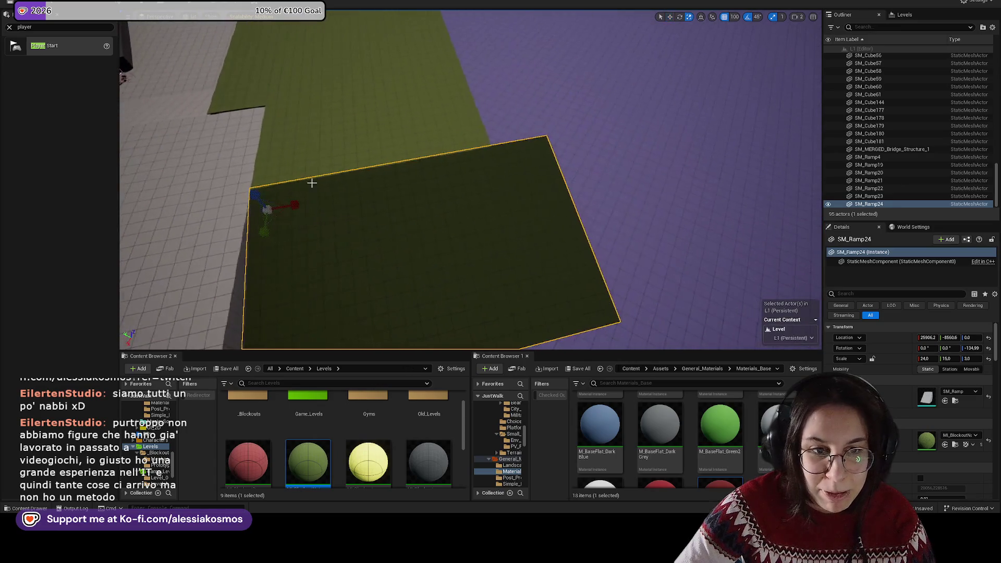
drag(928, 359, 910, 359)
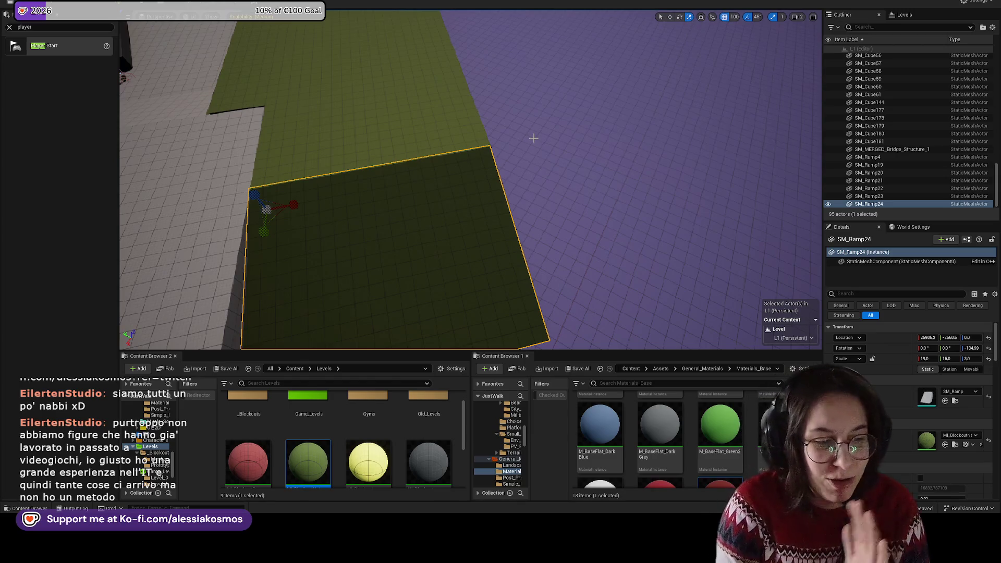
mouse_move(487, 125)
mouse_down()
mouse_move(477, 134)
mouse_move(560, 144)
mouse_move(581, 164)
mouse_move(504, 161)
mouse_move(469, 244)
mouse_move(369, 246)
mouse_move(376, 240)
mouse_move(352, 213)
mouse_up()
key(ctrl+s)
Step: Save again, then select and frame the large green block near the walkway
key(w)
key(ctrl+s)
click(369, 245)
click(350, 211)
key(f)
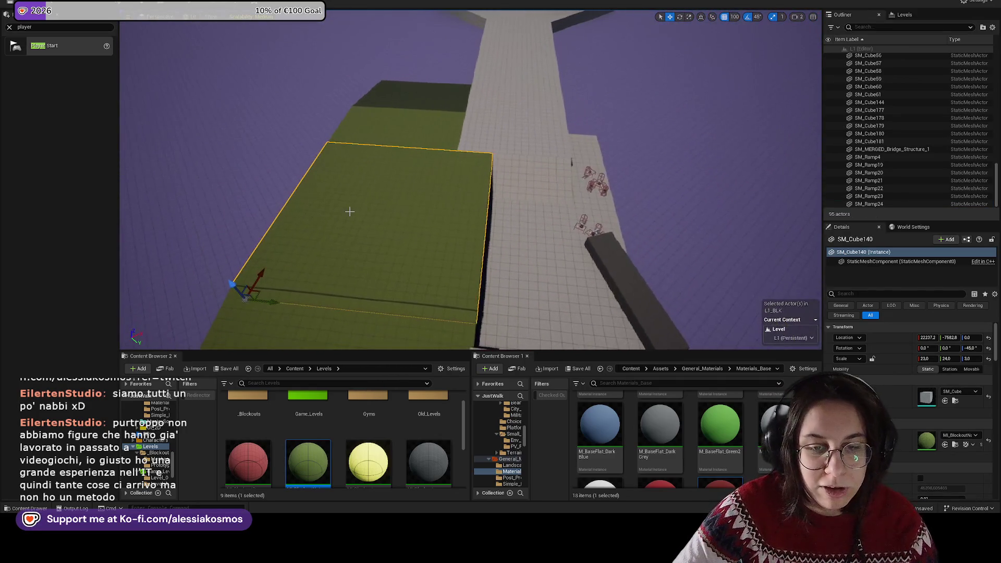
mouse_move(349, 211)
mouse_down()
mouse_move(345, 190)
mouse_move(303, 190)
mouse_move(344, 191)
mouse_move(302, 201)
mouse_move(451, 194)
mouse_up()
Step: Reselect the green slab and turn the view toward the walkway
click(375, 201)
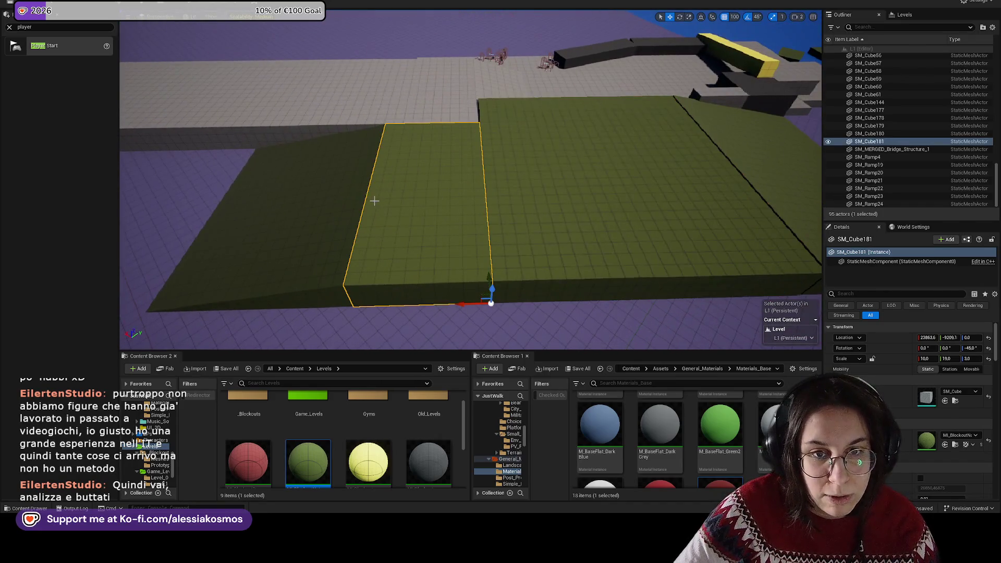
click(335, 187)
click(448, 187)
mouse_move(455, 188)
mouse_down()
mouse_move(563, 178)
mouse_move(473, 186)
mouse_move(482, 185)
mouse_up()
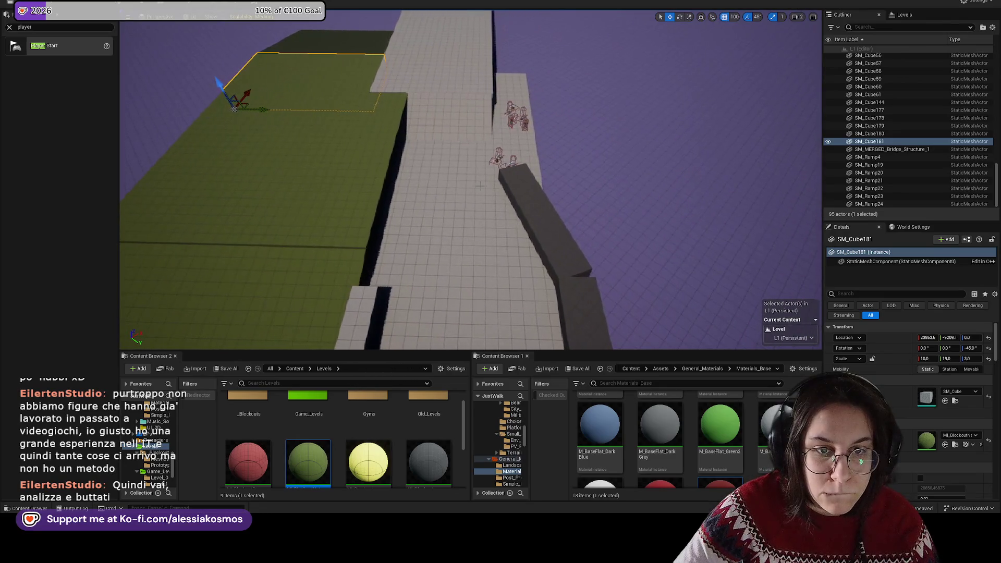
Step: Delete an accidental extra copy of the green block, then select the bridge block and ramp
click(278, 193)
mouse_move(222, 241)
mouse_down()
mouse_move(566, 244)
mouse_move(534, 196)
mouse_move(533, 182)
mouse_move(536, 198)
mouse_move(547, 178)
mouse_up()
key(Delete)
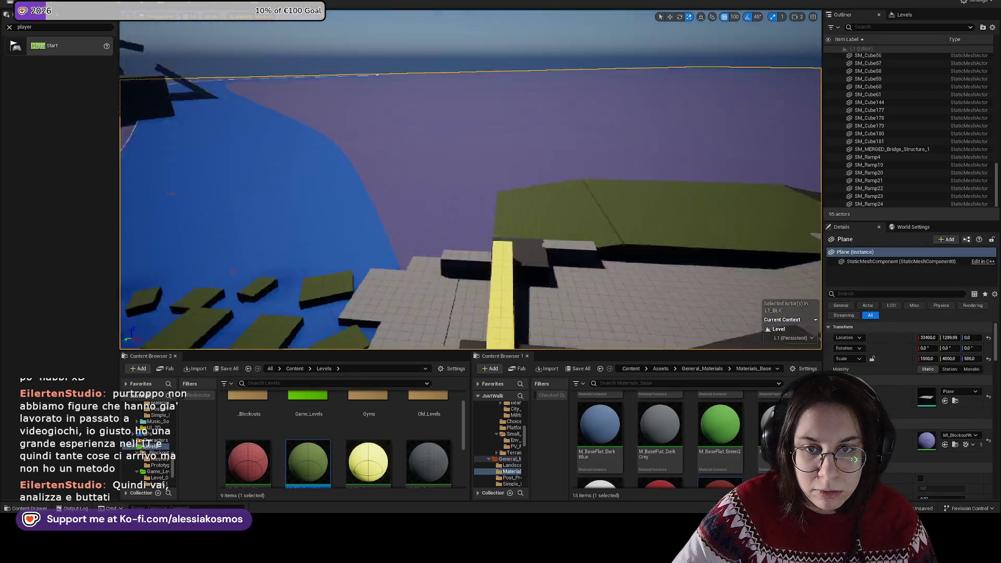
click(519, 212)
click(450, 183)
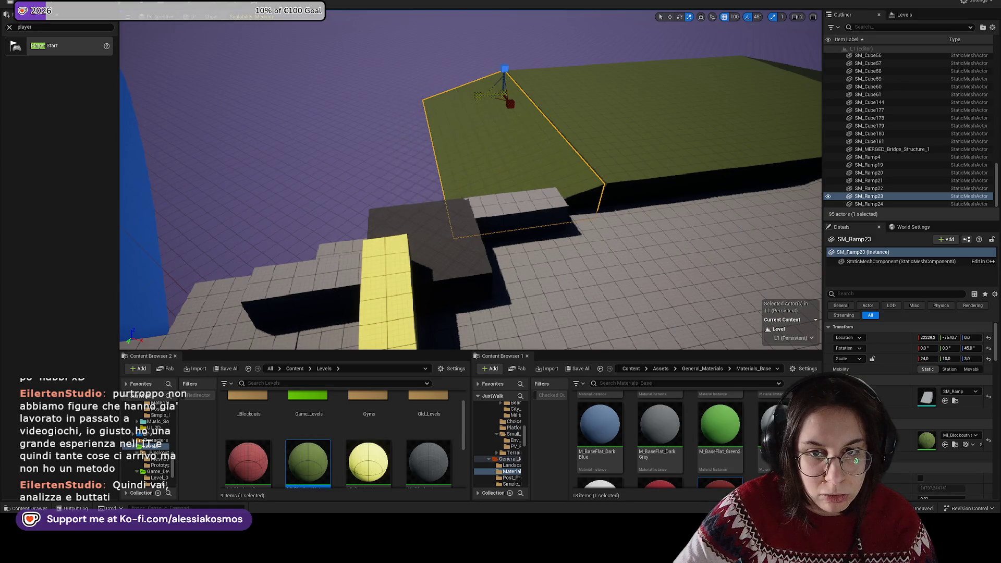
Step: Flatten the ramps and slab to Z scale 2, then raise the green block 200 units and scale Y 11
ctrl+click(545, 128)
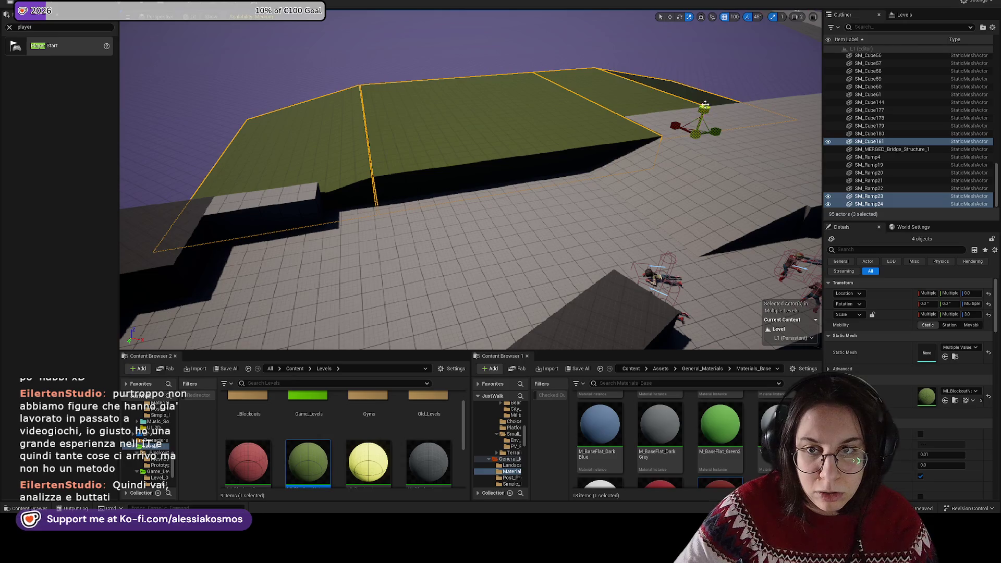
key(ctrl+z)
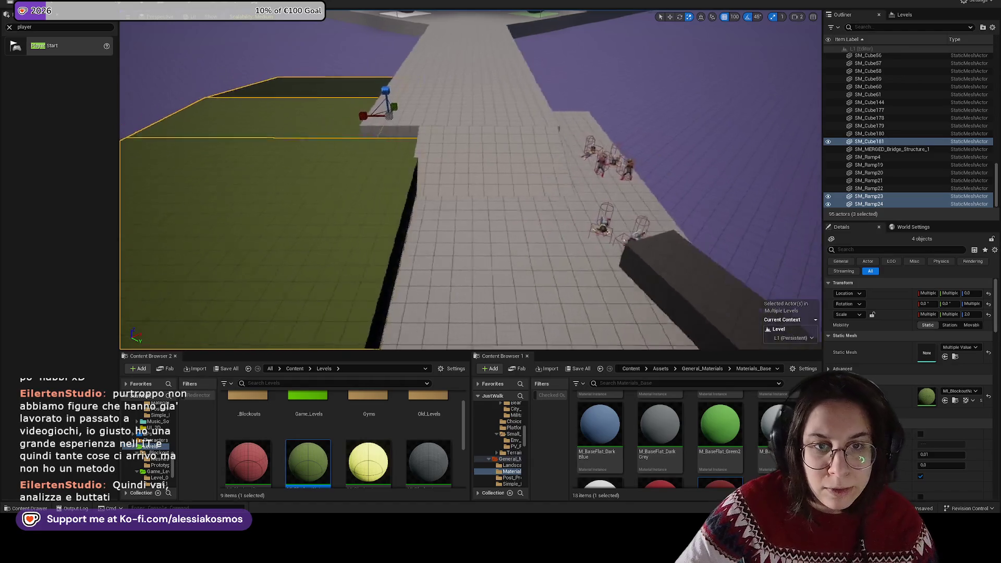
click(313, 235)
key(f)
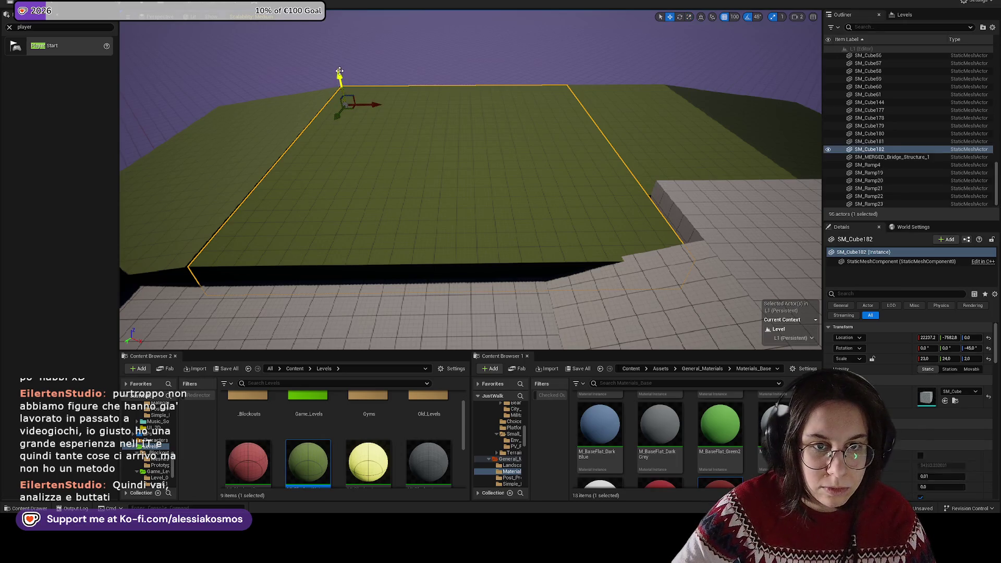
drag(339, 73, 339, 48)
drag(334, 97, 336, 78)
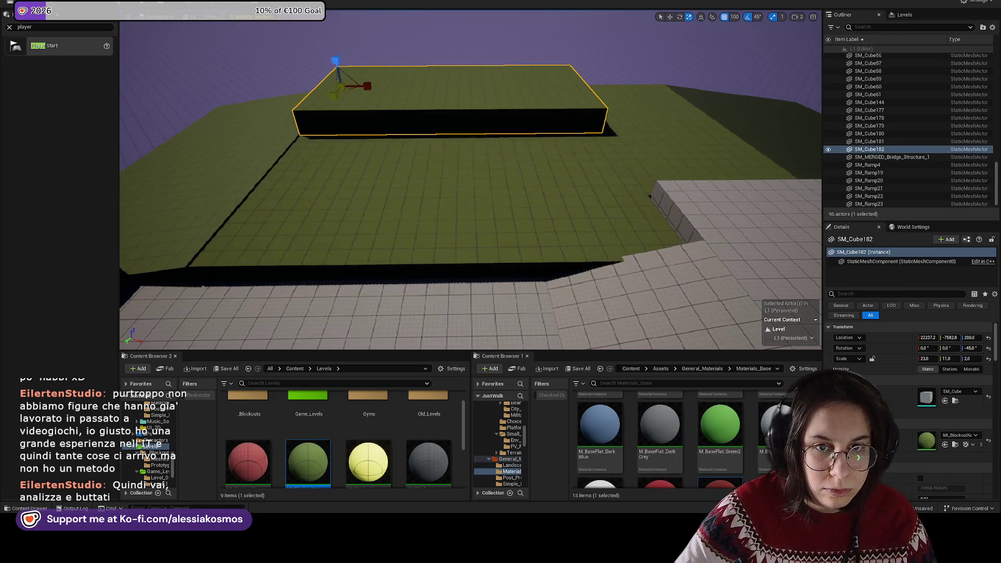
mouse_move(213, 157)
mouse_down()
mouse_move(206, 153)
mouse_move(312, 230)
mouse_move(331, 257)
mouse_move(464, 159)
mouse_move(558, 130)
mouse_move(561, 169)
mouse_move(526, 127)
mouse_move(476, 101)
mouse_move(495, 113)
mouse_move(464, 112)
mouse_move(472, 57)
mouse_up()
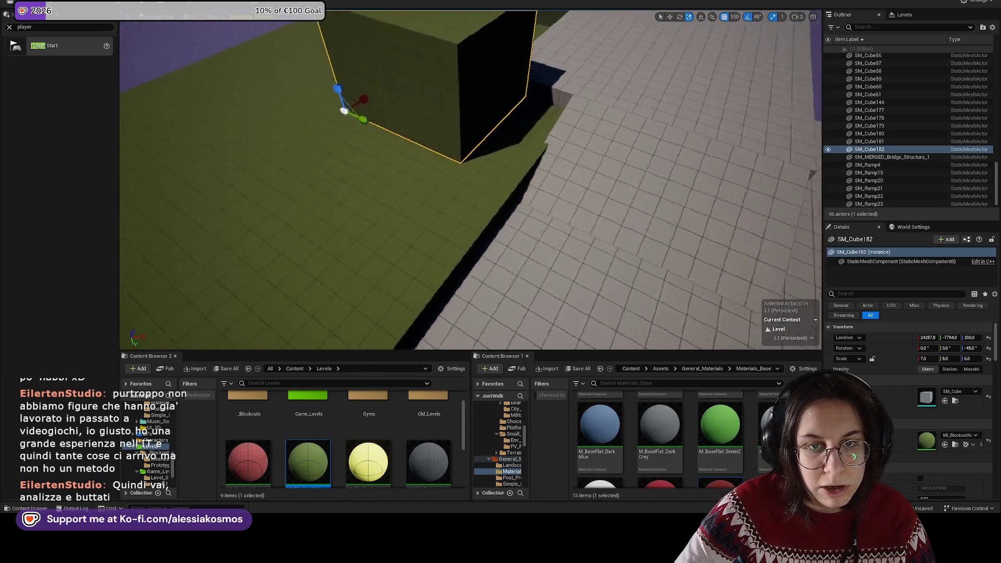
Step: Orbit in close and view the raised green cube from above
key(w)
mouse_move(525, 165)
mouse_down()
mouse_move(518, 174)
mouse_move(570, 164)
mouse_move(500, 130)
mouse_move(545, 140)
mouse_move(392, 206)
mouse_move(402, 156)
mouse_move(420, 162)
mouse_up()
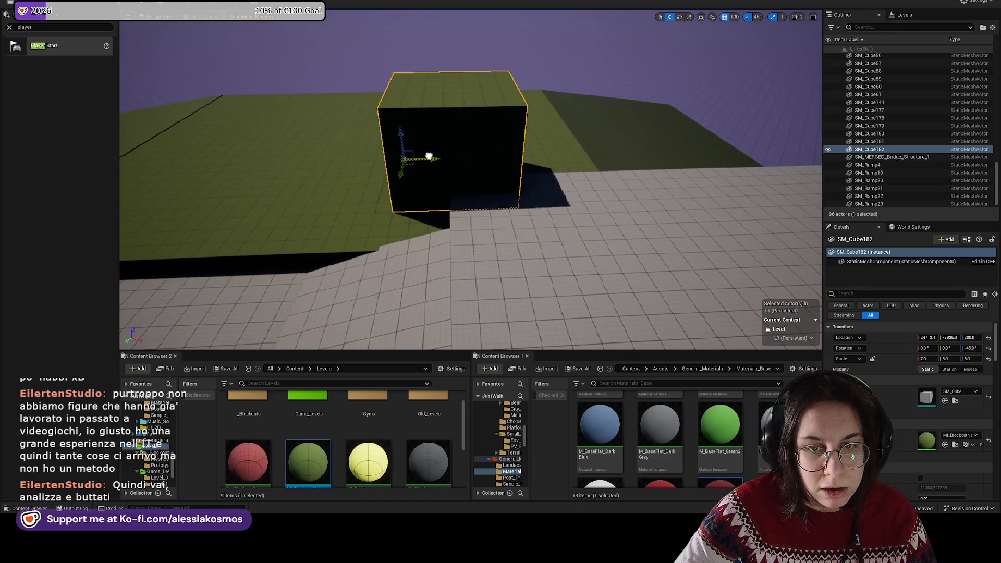
mouse_move(469, 183)
mouse_down()
mouse_move(561, 165)
mouse_move(649, 185)
mouse_move(614, 163)
mouse_move(331, 159)
mouse_move(311, 147)
mouse_move(407, 148)
mouse_up()
key(w)
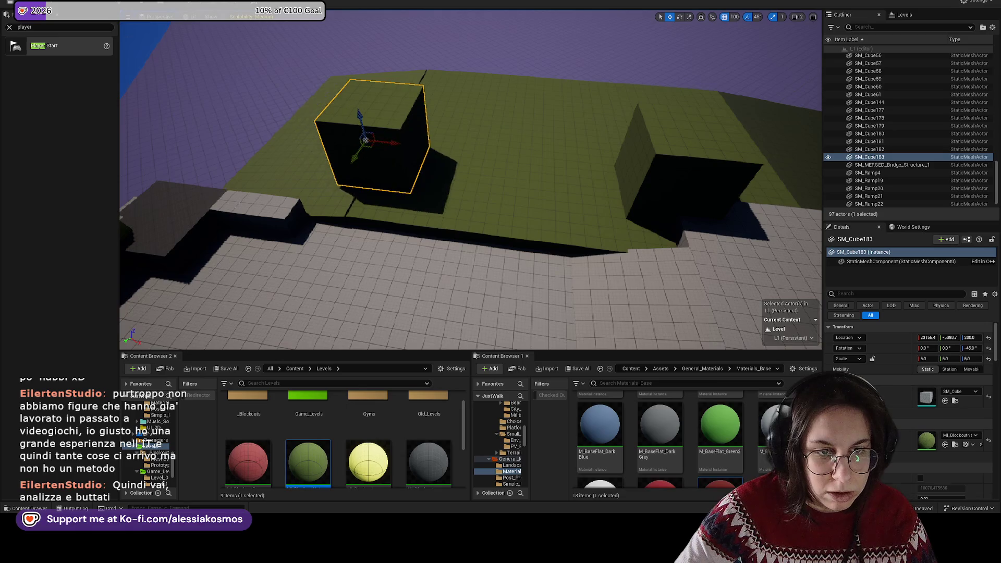
Step: Reset the grey cube's material by the yellow bar and snap the neighbouring floor block to the grid
click(387, 166)
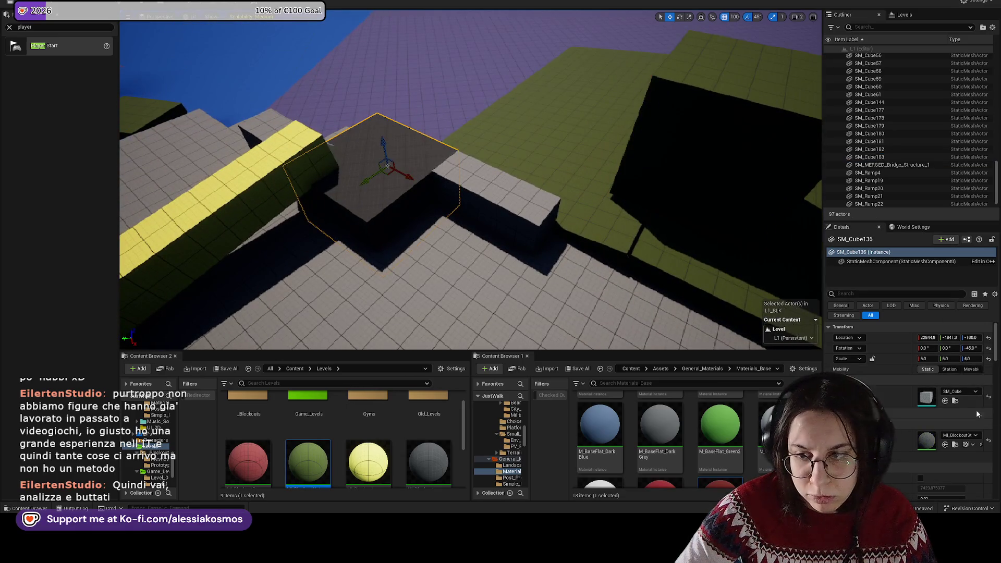
click(988, 444)
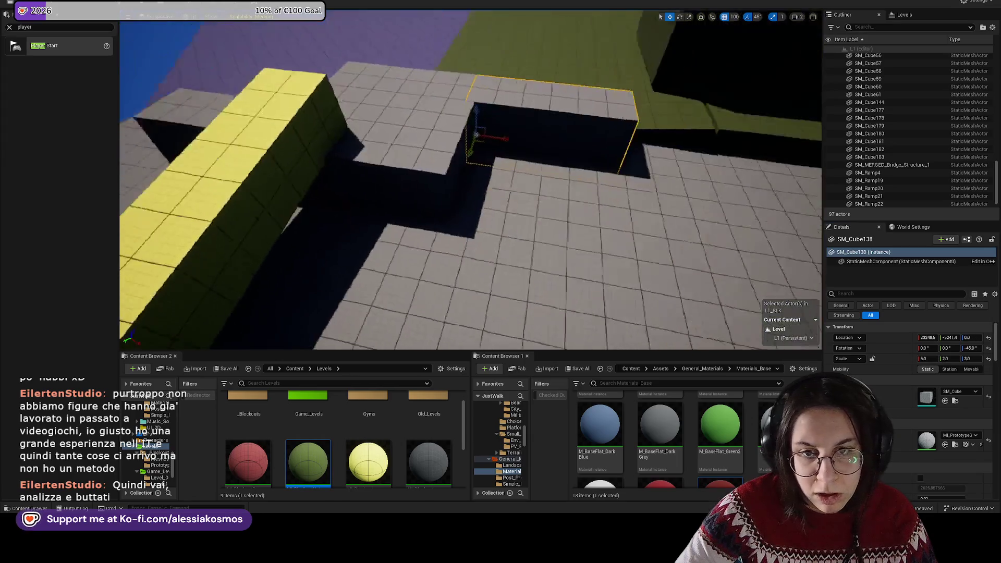
click(466, 147)
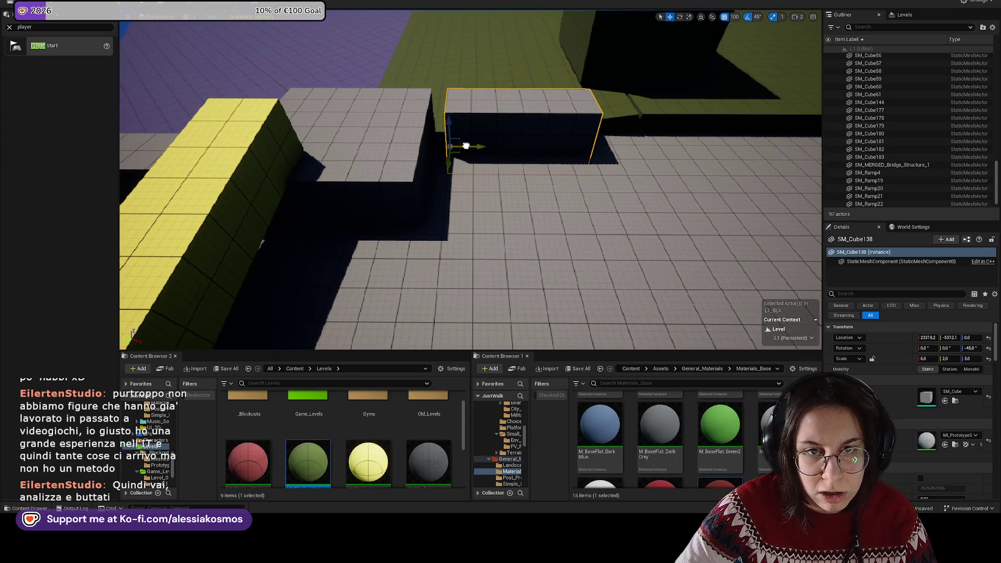
drag(468, 147, 469, 148)
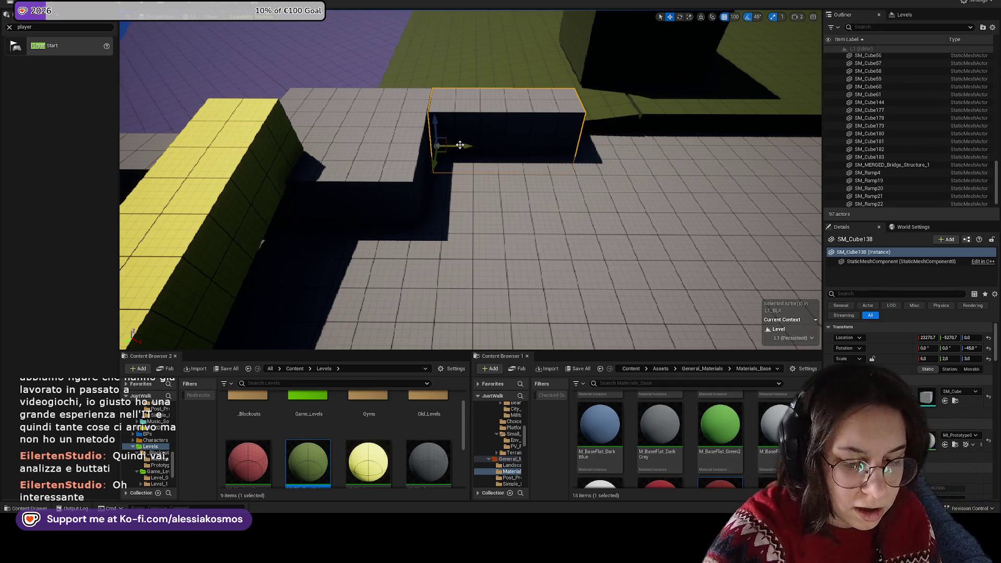
drag(460, 144, 456, 160)
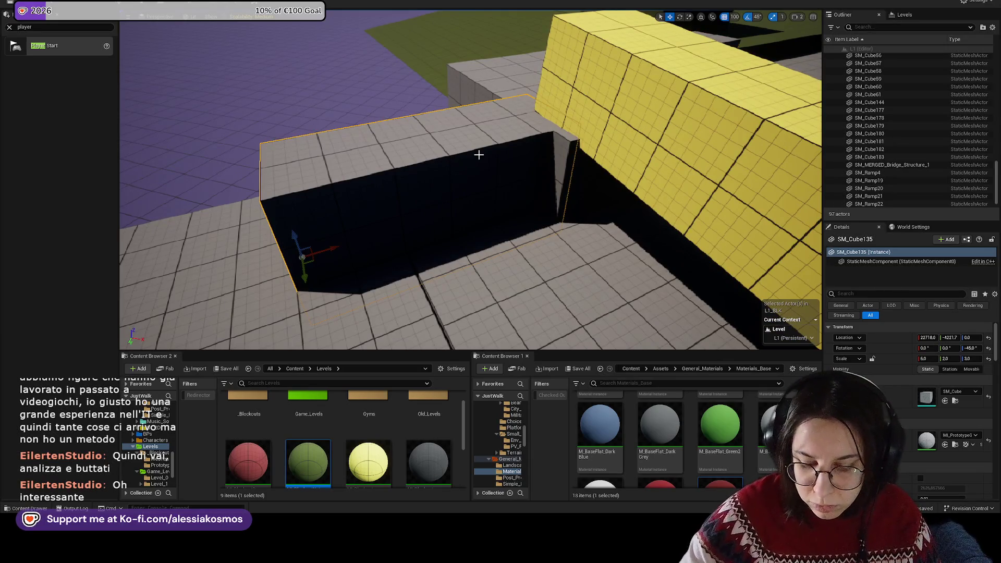
key(ctrl+End)
drag(532, 131, 532, 102)
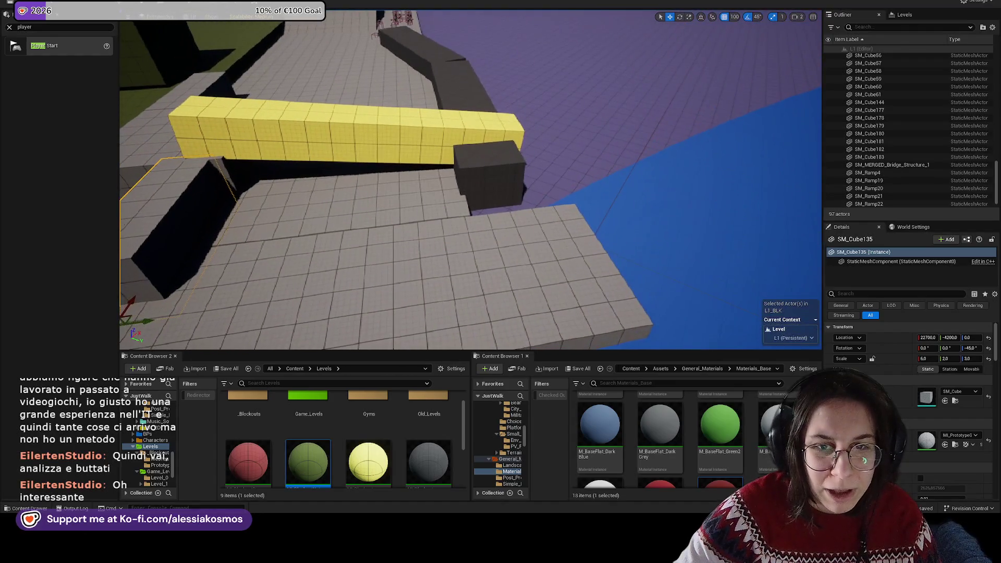
Step: Select and frame the dark edge beams, then select the long grey walkway
ctrl+click(433, 46)
key(f)
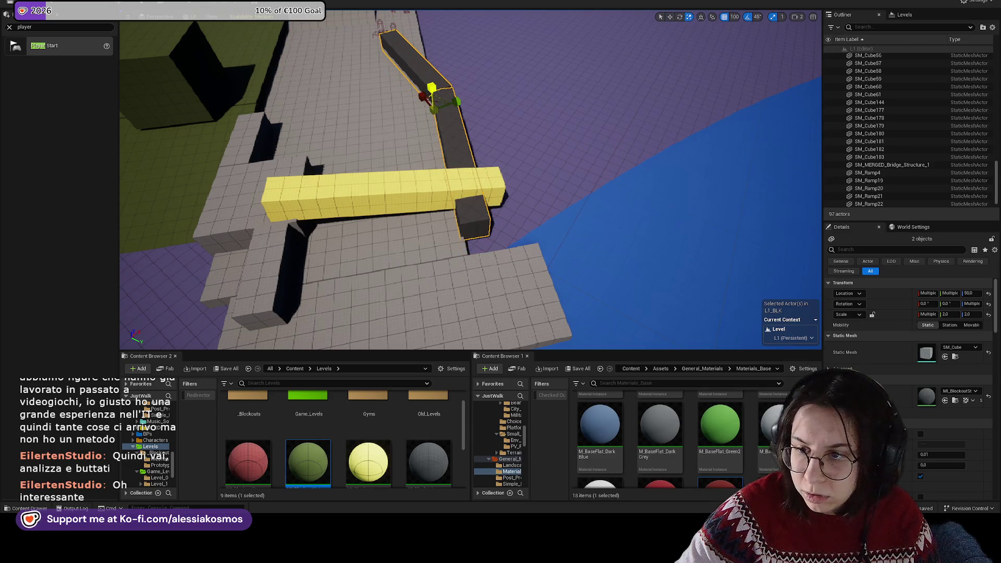
scroll(469, 88, up, 3)
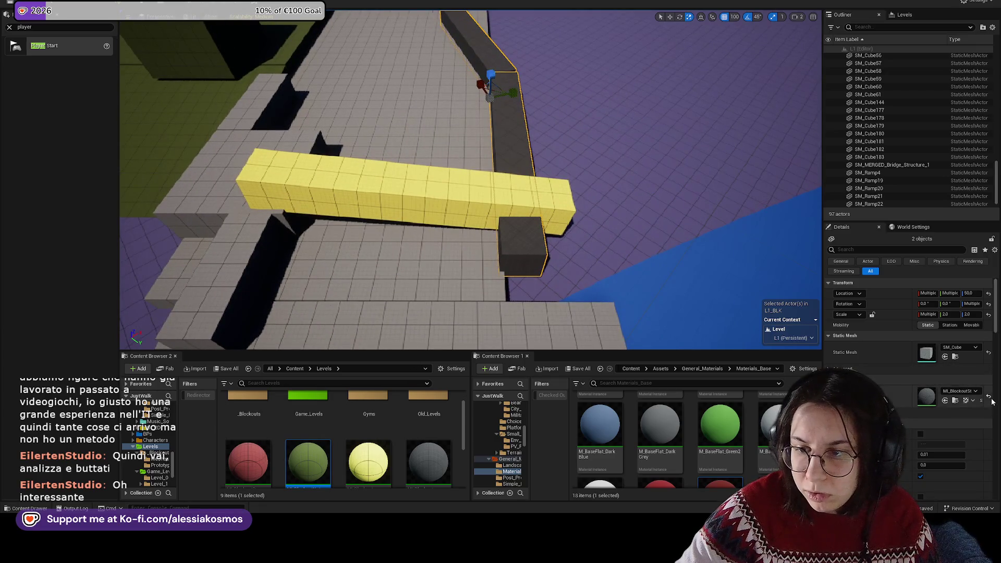
key(w)
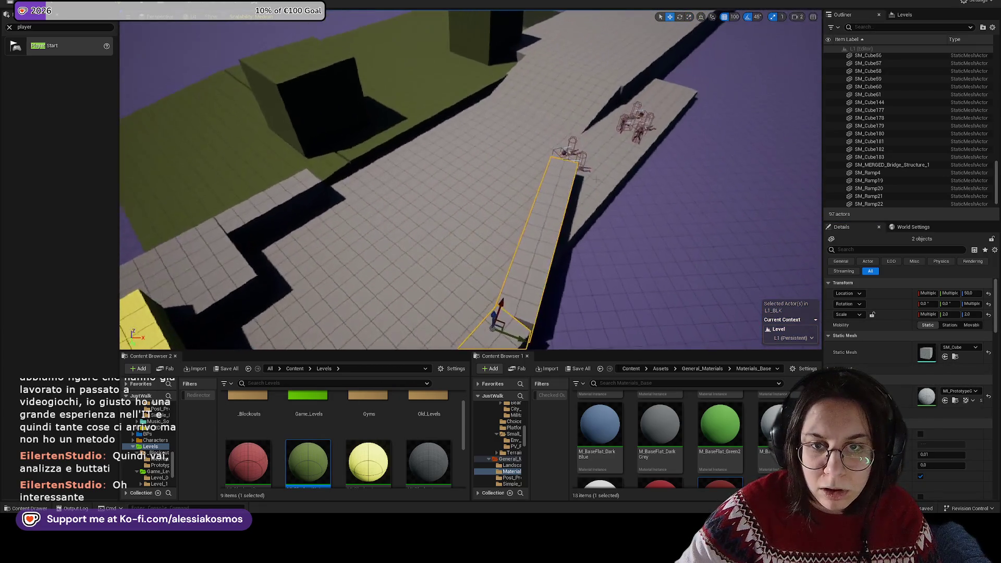
drag(545, 192, 546, 192)
drag(476, 188, 466, 167)
click(476, 188)
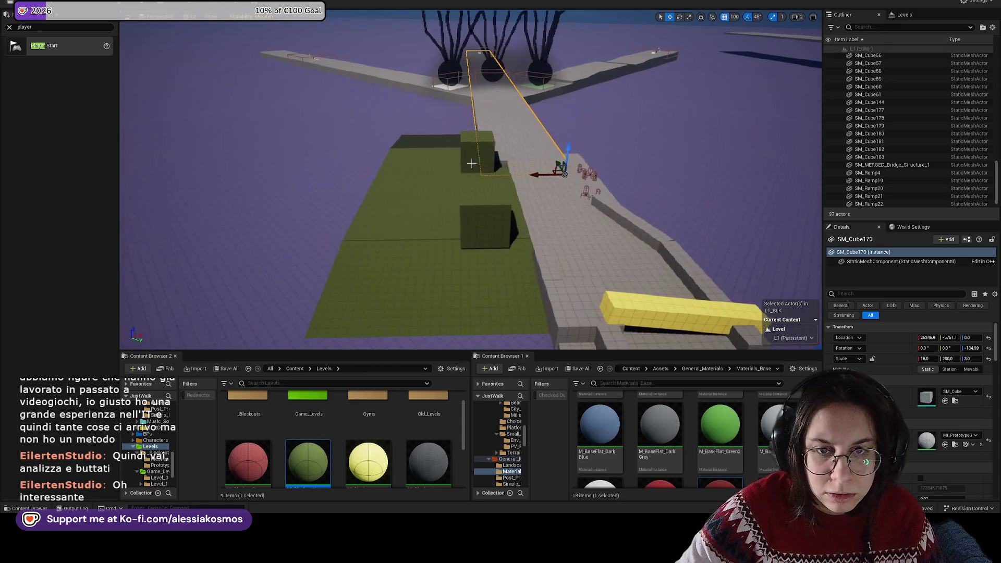
Step: Scale green block SM_Cube183 to Y 10 and nudge it slightly along the walkway edge
click(499, 228)
key(f)
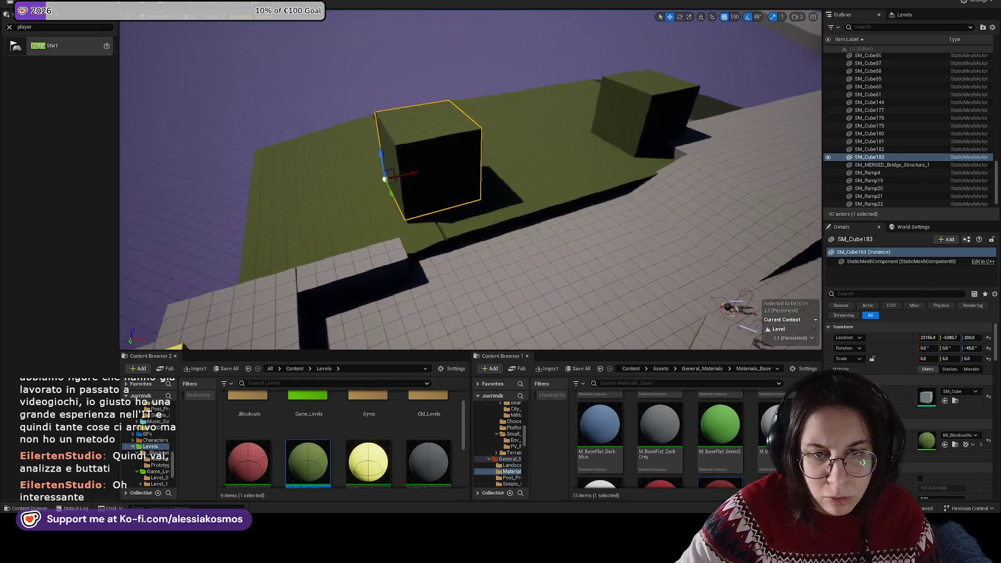
drag(419, 182, 418, 166)
key(r)
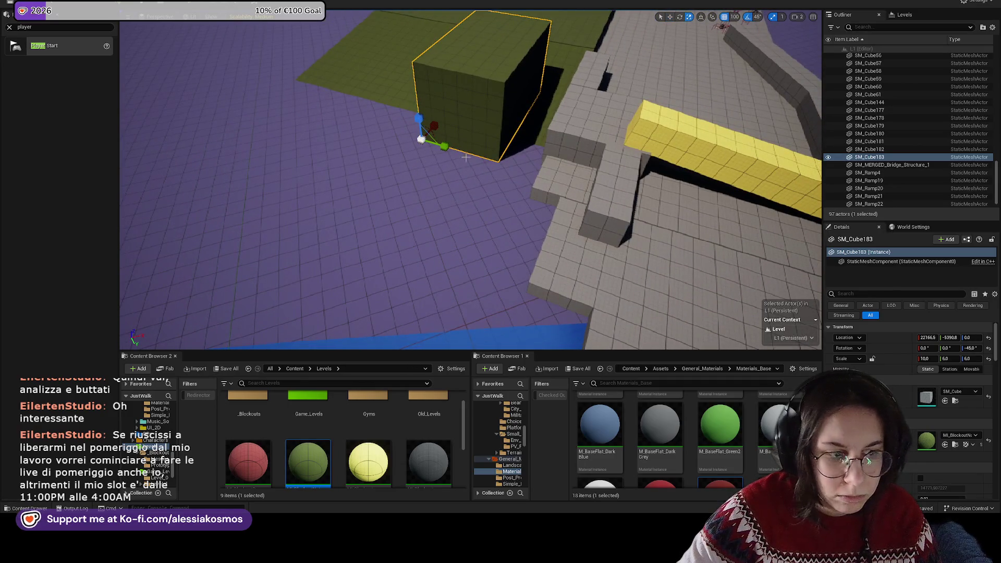
scroll(396, 188, down, 3)
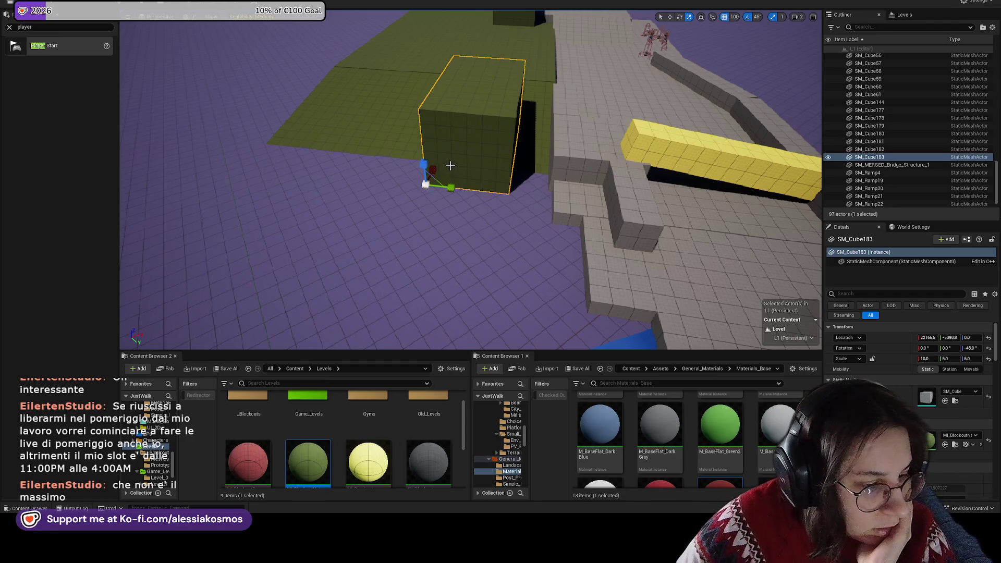
drag(951, 359, 970, 359)
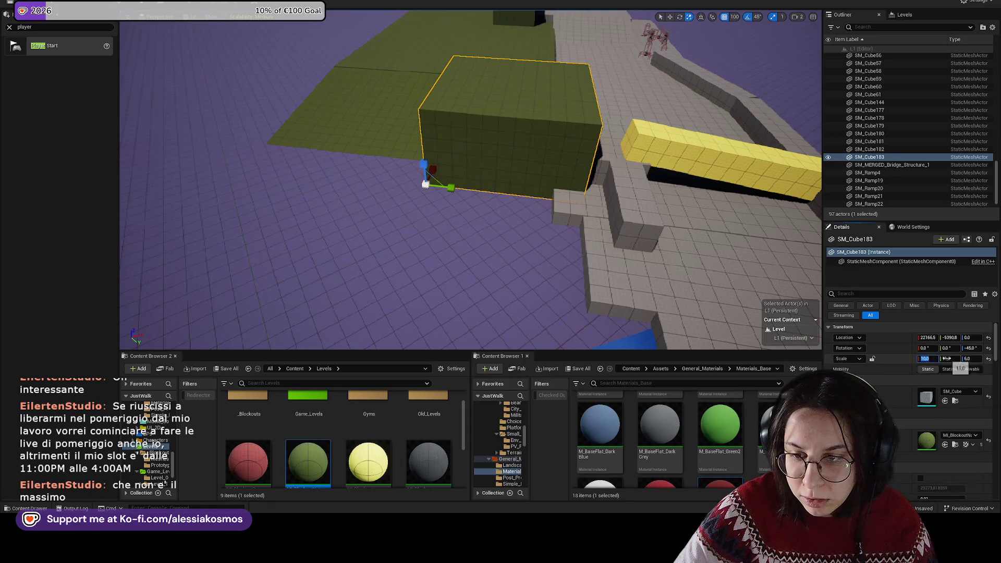
text(10)
key(Return)
scroll(489, 204, down, 2)
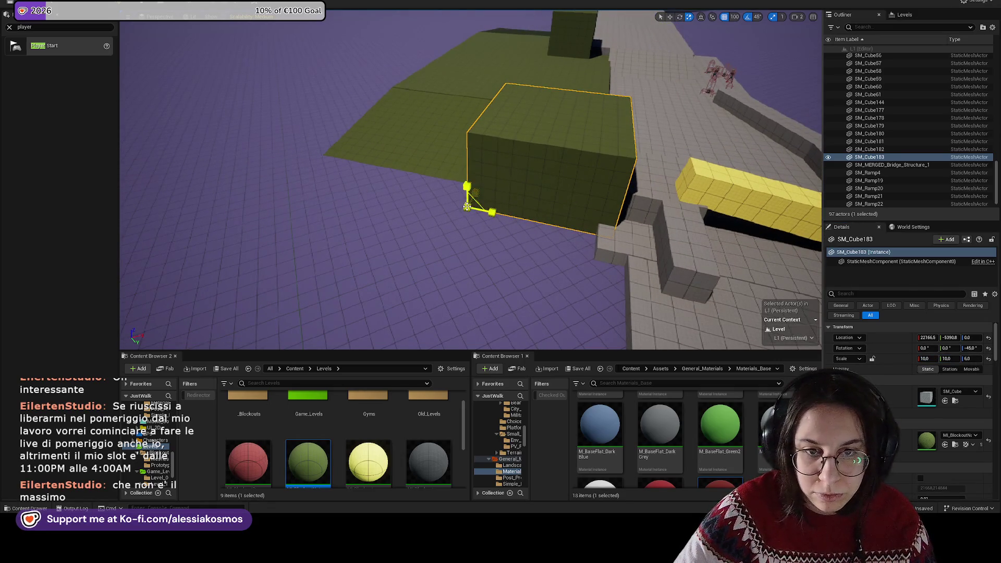
mouse_move(495, 208)
mouse_down()
mouse_move(459, 198)
mouse_move(521, 206)
mouse_move(478, 201)
mouse_move(564, 156)
mouse_move(553, 155)
mouse_move(600, 161)
mouse_move(323, 207)
mouse_move(523, 202)
mouse_move(550, 216)
mouse_up()
scroll(551, 207, up, 3)
click(501, 271)
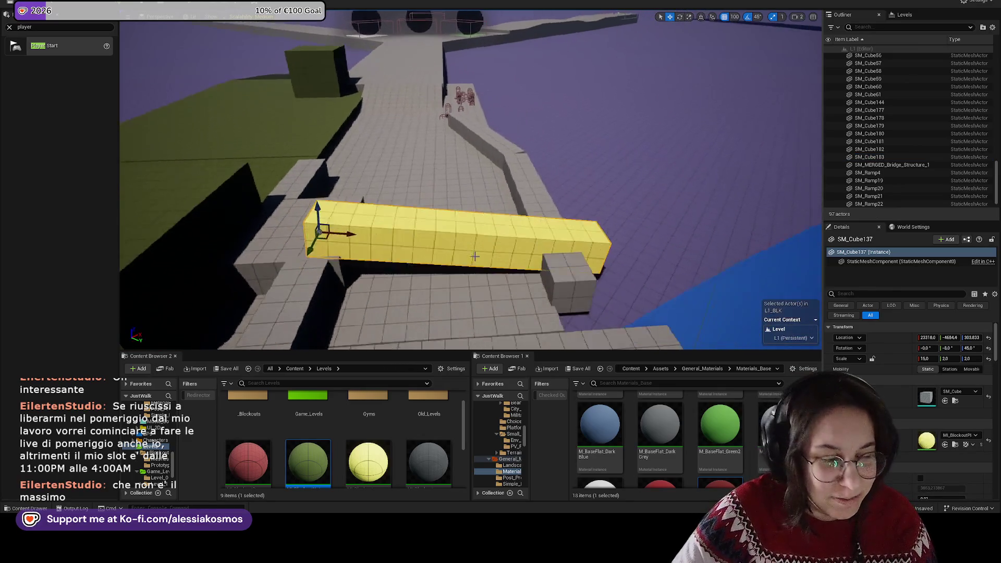
Step: Alt-drag the large green slab SM_Cube140 into a copy pushed farther along the walkway
mouse_move(493, 172)
mouse_down()
mouse_move(667, 177)
mouse_move(683, 157)
mouse_move(647, 174)
mouse_move(484, 36)
mouse_up()
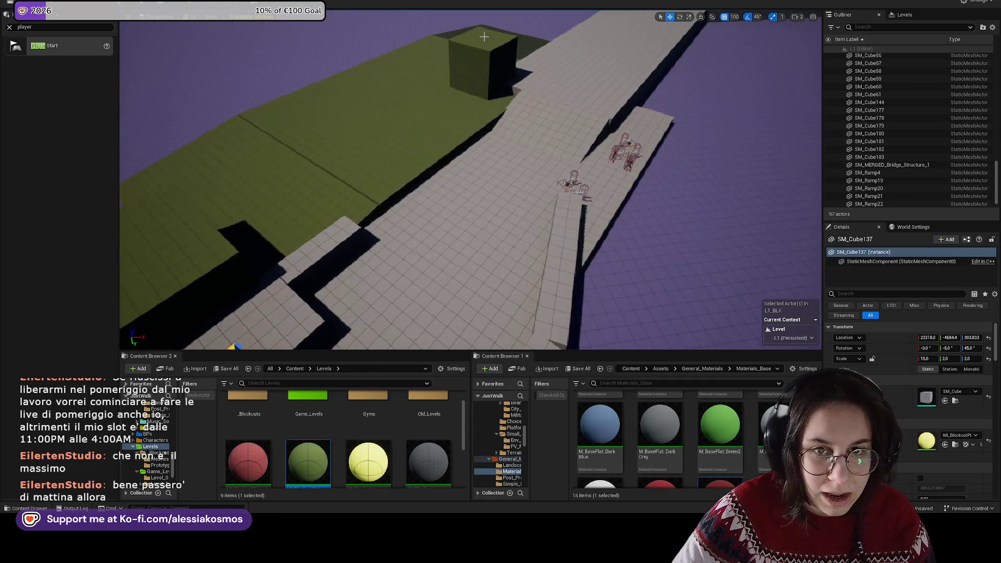
drag(486, 69, 459, 120)
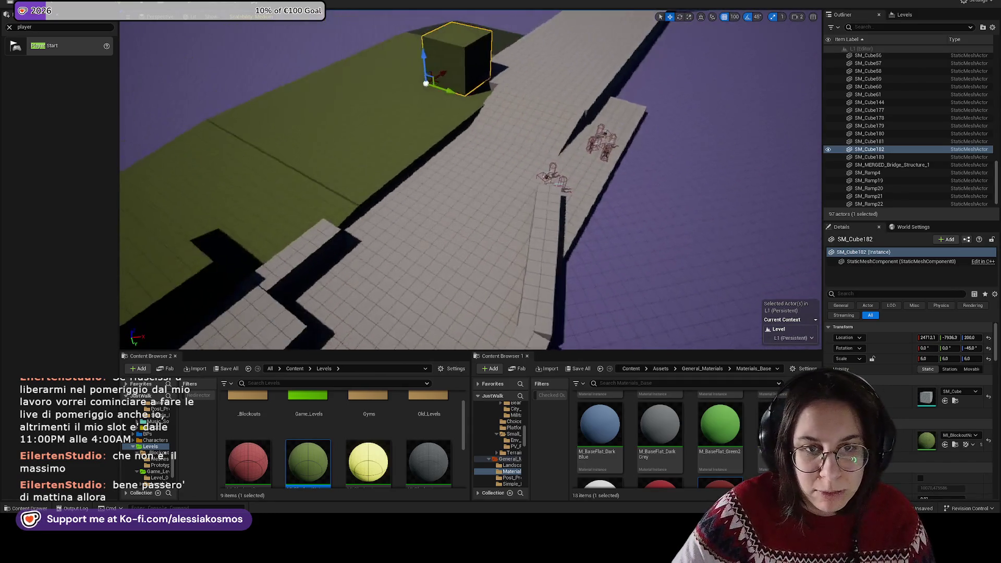
click(313, 172)
drag(313, 172, 292, 183)
mouse_move(233, 200)
mouse_down()
mouse_move(219, 214)
mouse_move(312, 214)
mouse_move(301, 157)
mouse_move(635, 151)
mouse_move(684, 172)
mouse_move(520, 234)
mouse_up()
mouse_move(485, 287)
mouse_down()
mouse_move(510, 167)
mouse_move(524, 152)
mouse_up()
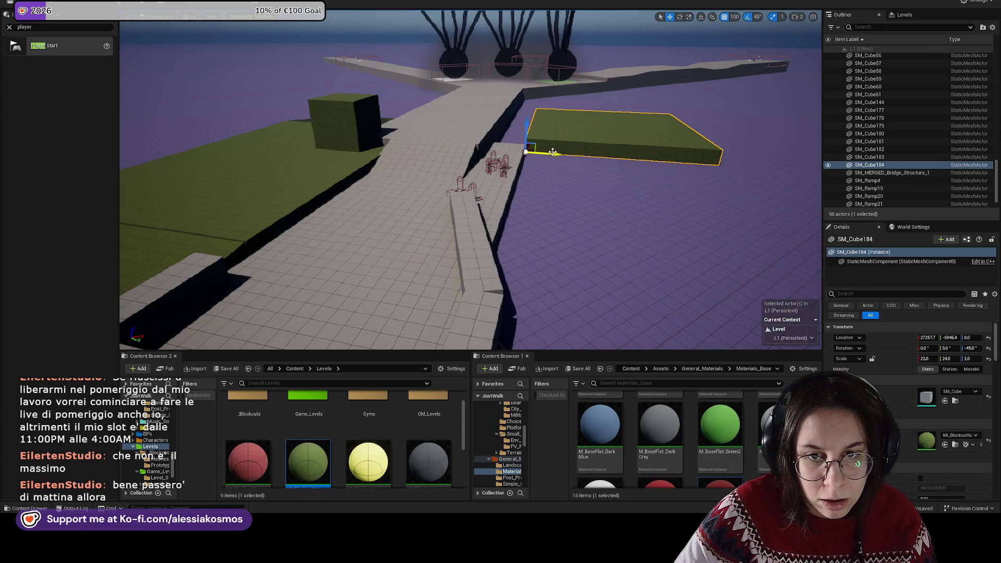
Step: Raise the copied slab and scale it taller to Z 5 and longer to Y 7
mouse_move(517, 152)
mouse_down()
mouse_move(511, 204)
mouse_move(495, 222)
mouse_up()
key(r)
mouse_move(392, 202)
mouse_down()
mouse_move(365, 203)
mouse_move(392, 202)
mouse_move(369, 188)
mouse_up()
mouse_move(292, 208)
mouse_down()
mouse_move(306, 208)
mouse_move(284, 218)
mouse_move(355, 216)
mouse_up()
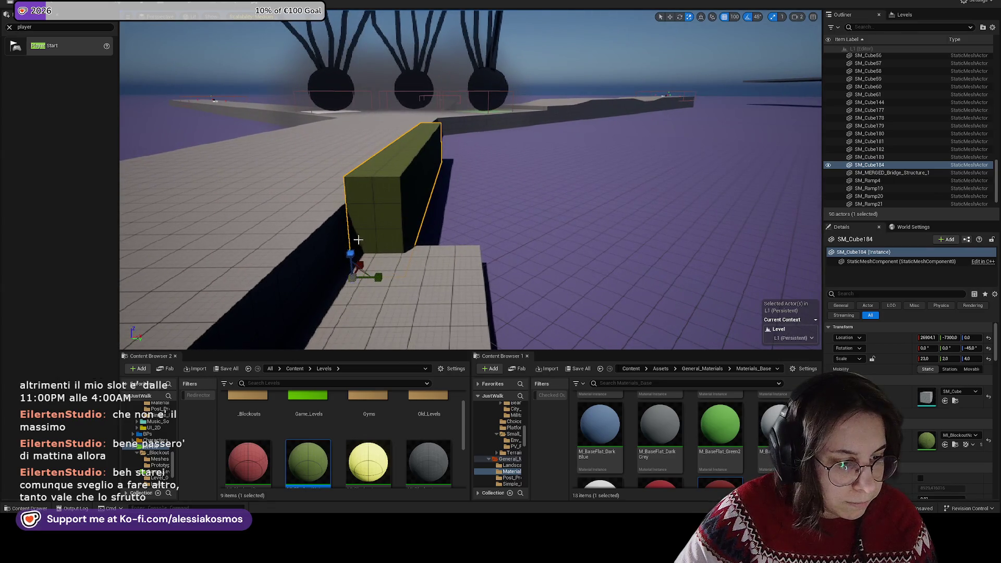
mouse_move(380, 277)
mouse_down()
mouse_move(414, 259)
mouse_move(401, 288)
mouse_up()
mouse_move(480, 182)
mouse_down()
mouse_move(573, 235)
mouse_move(671, 313)
mouse_move(674, 163)
mouse_move(580, 173)
mouse_move(595, 157)
mouse_move(581, 140)
mouse_move(500, 151)
mouse_move(492, 120)
mouse_up()
key(r)
key(w)
Step: Select the bridge block and fly across the level toward the water and back
click(573, 234)
drag(574, 235, 569, 222)
drag(472, 172, 472, 169)
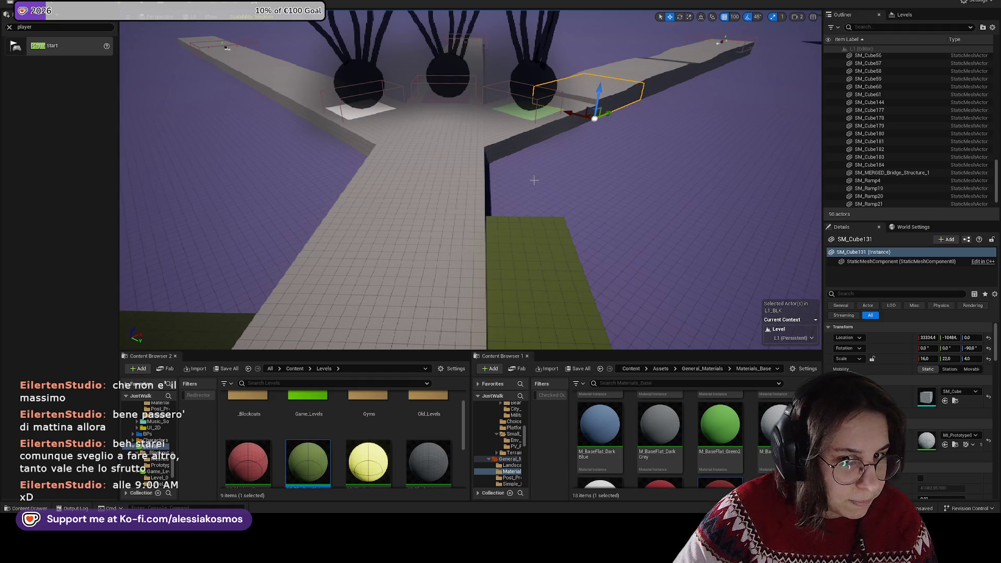
drag(527, 229, 531, 228)
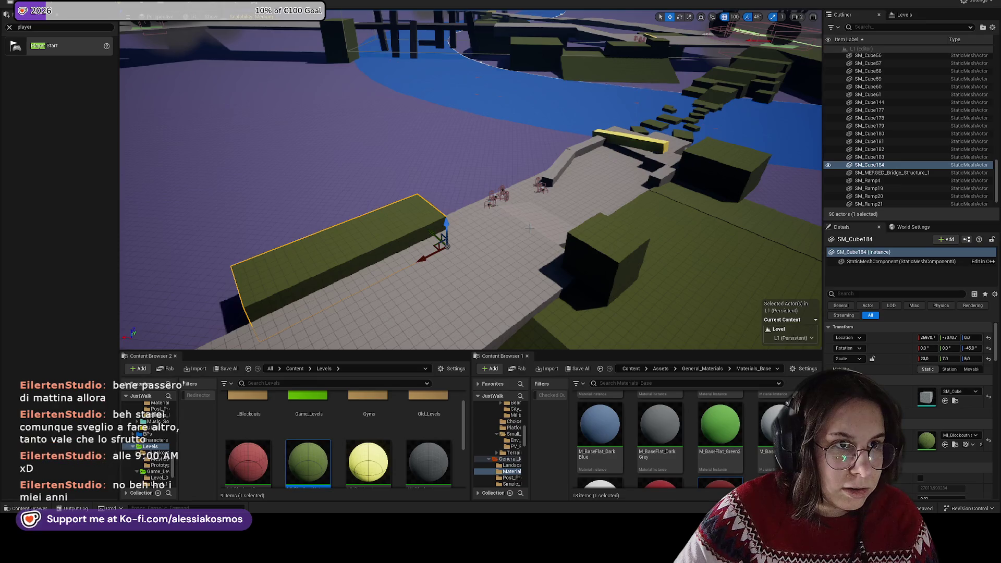
drag(444, 201, 443, 201)
scroll(416, 204, down, 3)
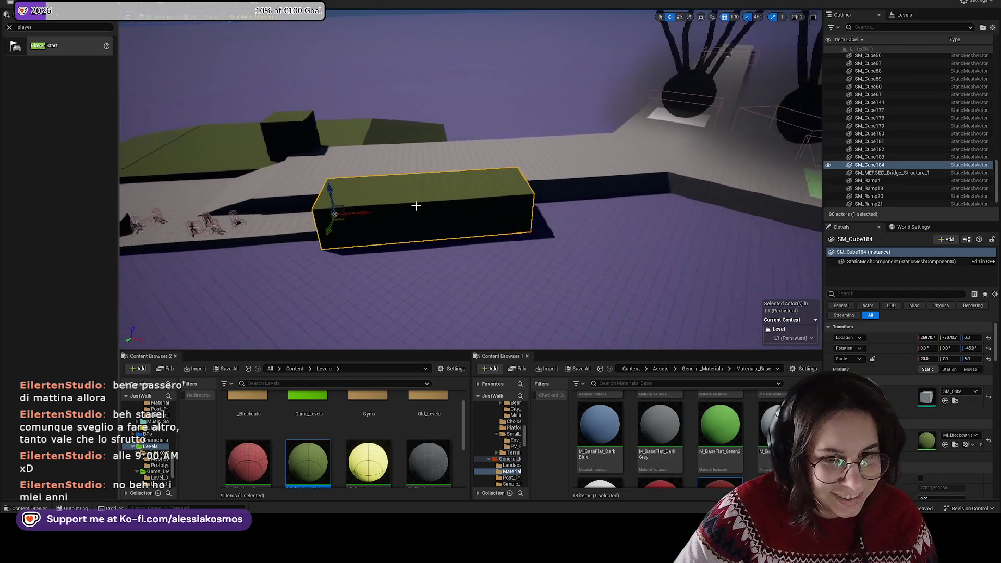
drag(372, 213, 378, 213)
Step: Shorten the green block to X scale 21, checking it from the side and above
drag(459, 229, 420, 228)
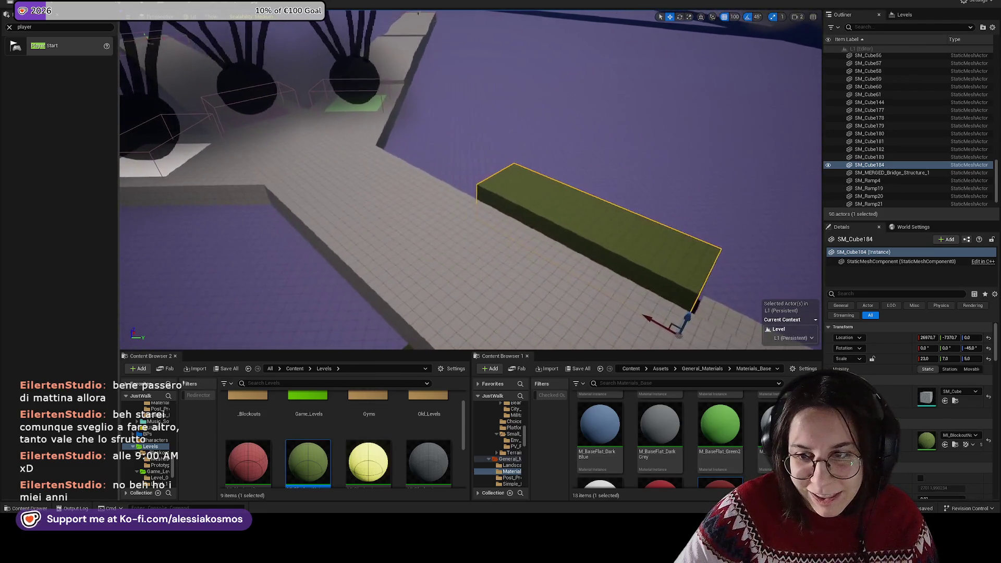
drag(526, 214, 525, 213)
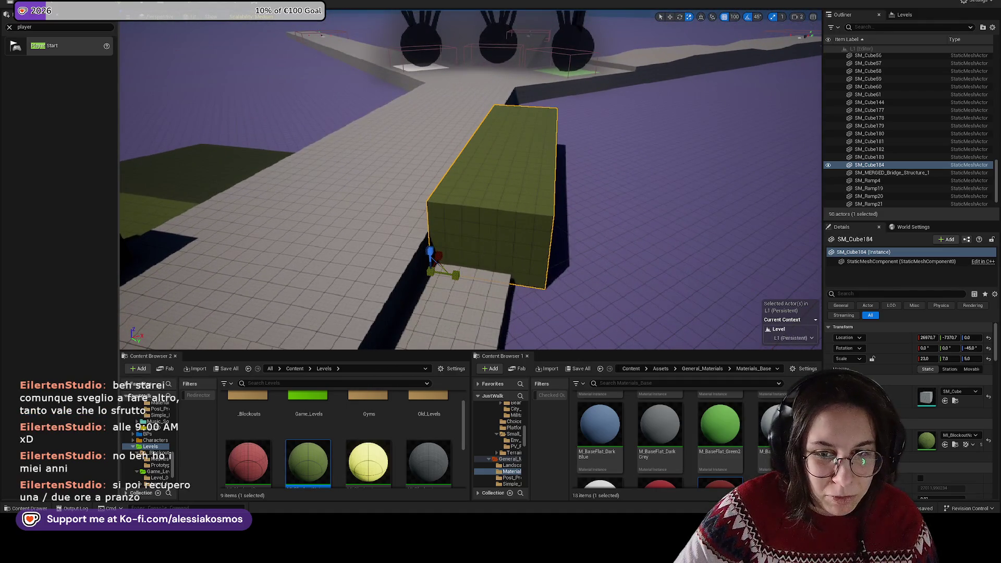
mouse_move(427, 245)
mouse_down()
mouse_move(503, 238)
mouse_move(216, 199)
mouse_up()
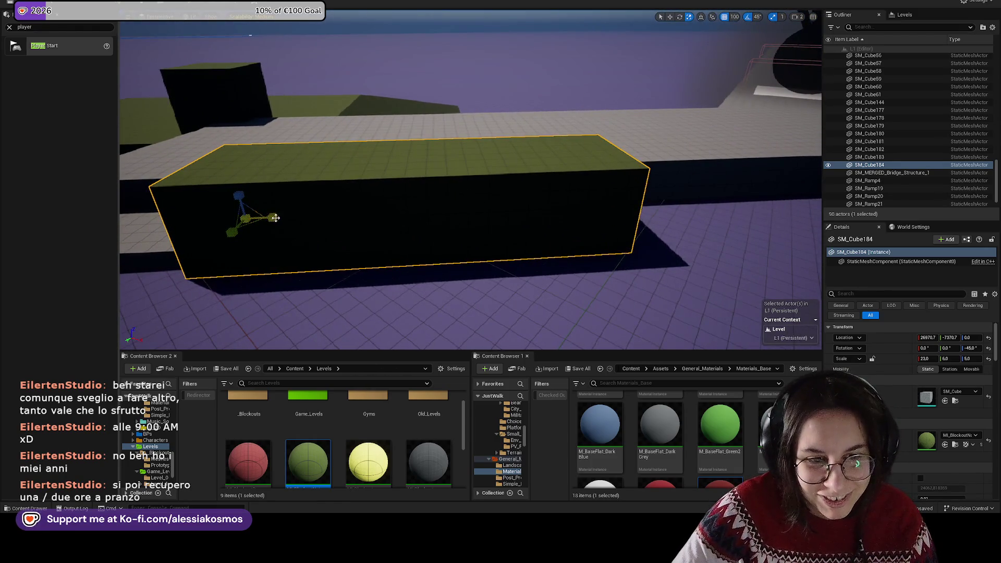
drag(459, 210, 452, 208)
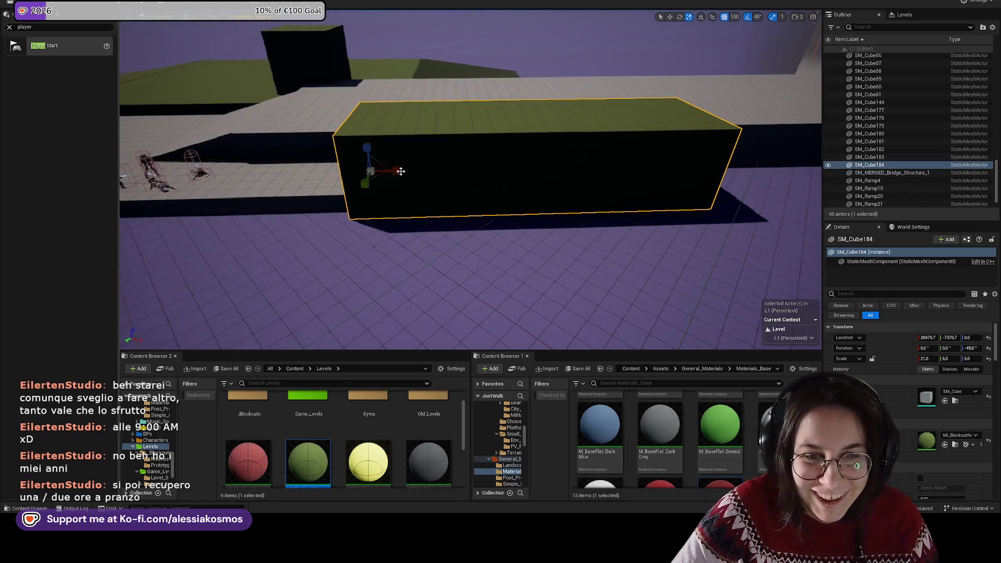
mouse_move(482, 153)
mouse_down()
mouse_move(523, 227)
mouse_move(321, 214)
mouse_up()
key(w)
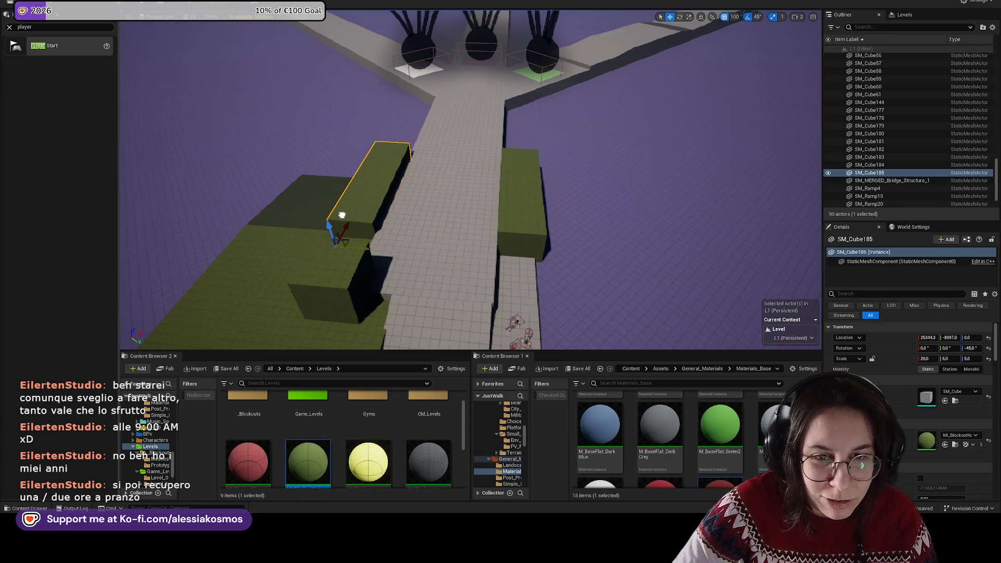
Step: Move the other green block to the walkway edge, turn it 45°, and select a ramp piece
scroll(353, 205, up, 4)
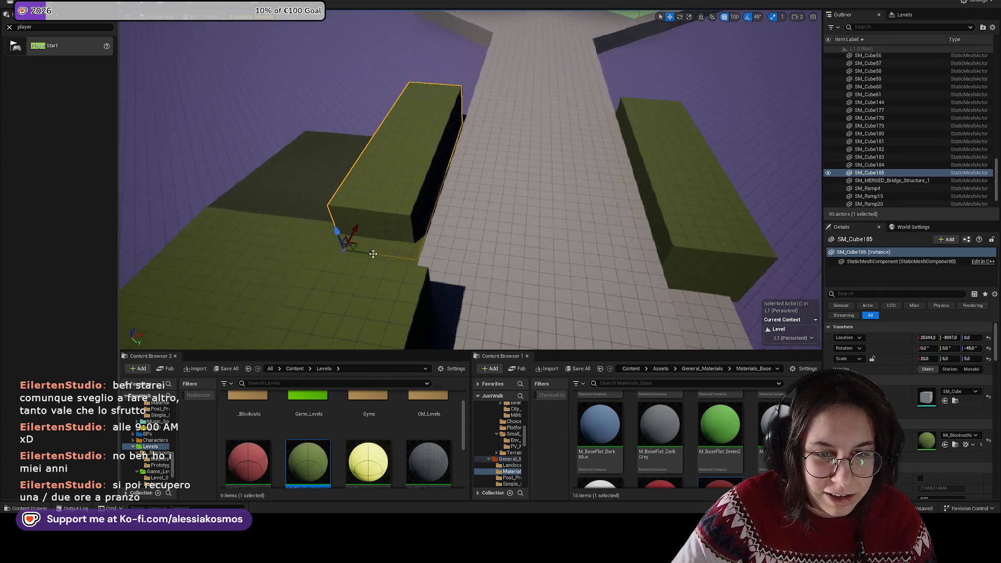
mouse_move(368, 221)
mouse_down()
mouse_move(384, 108)
mouse_move(417, 62)
mouse_up()
key(f)
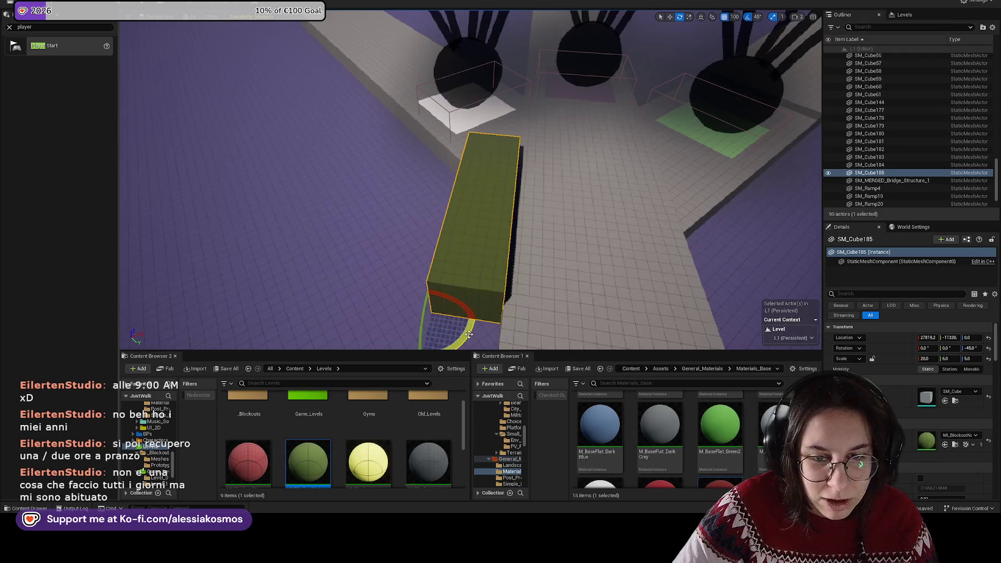
drag(447, 346, 441, 274)
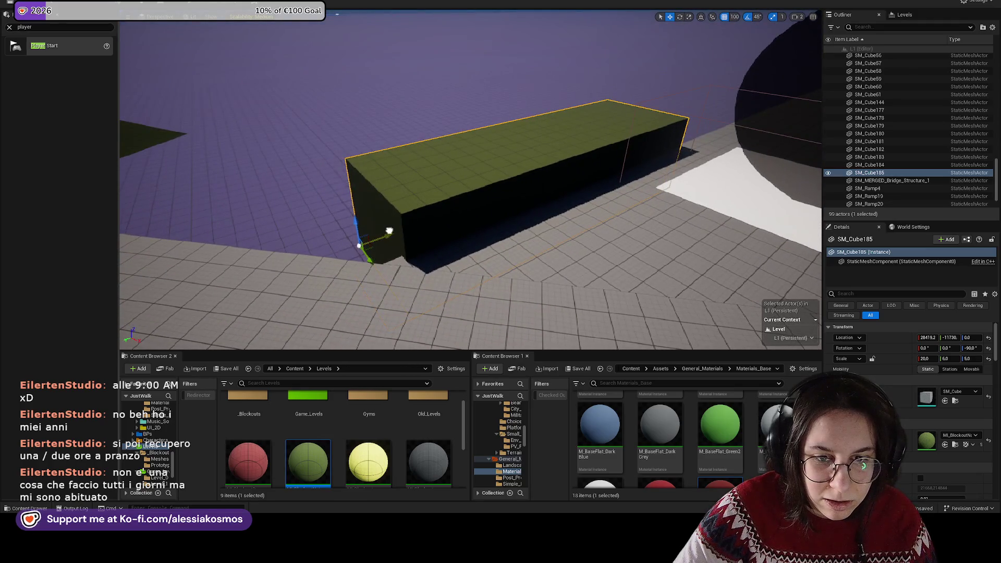
drag(385, 230, 414, 269)
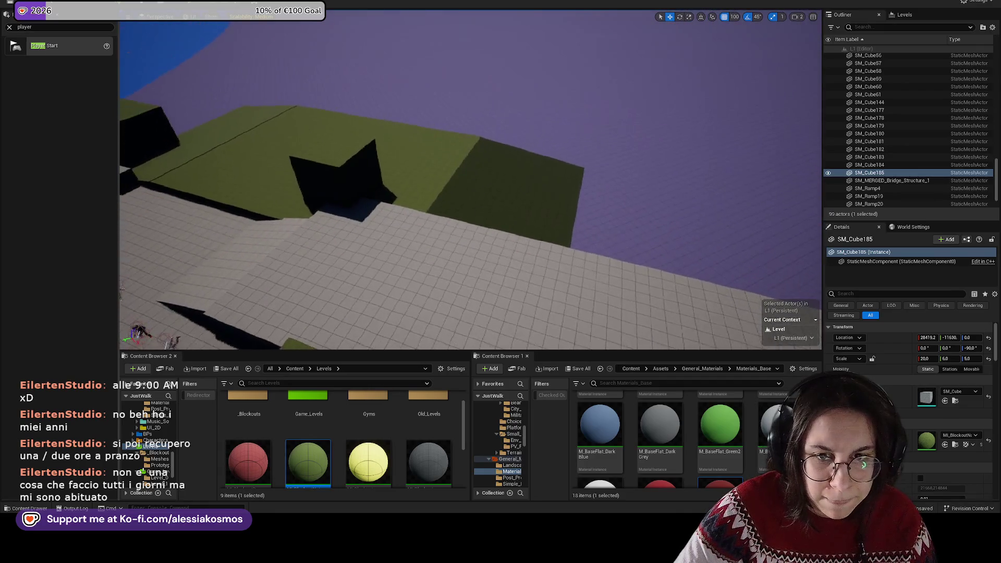
click(369, 223)
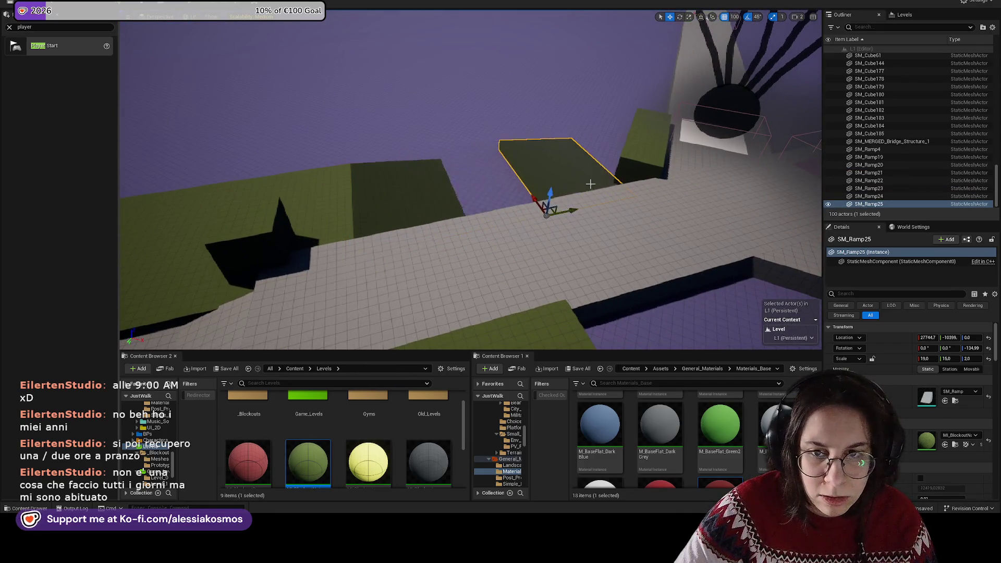
Step: Turn the new ramp -45° around its vertical axis
key(e)
mouse_move(402, 241)
mouse_down()
mouse_move(384, 259)
mouse_move(412, 307)
mouse_up()
scroll(421, 281, up, 3)
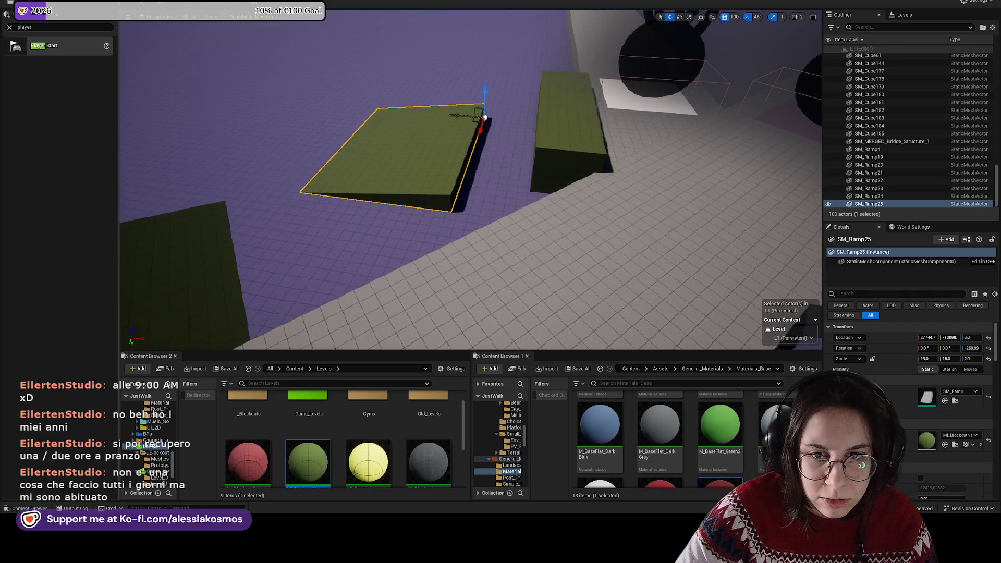
click(572, 131)
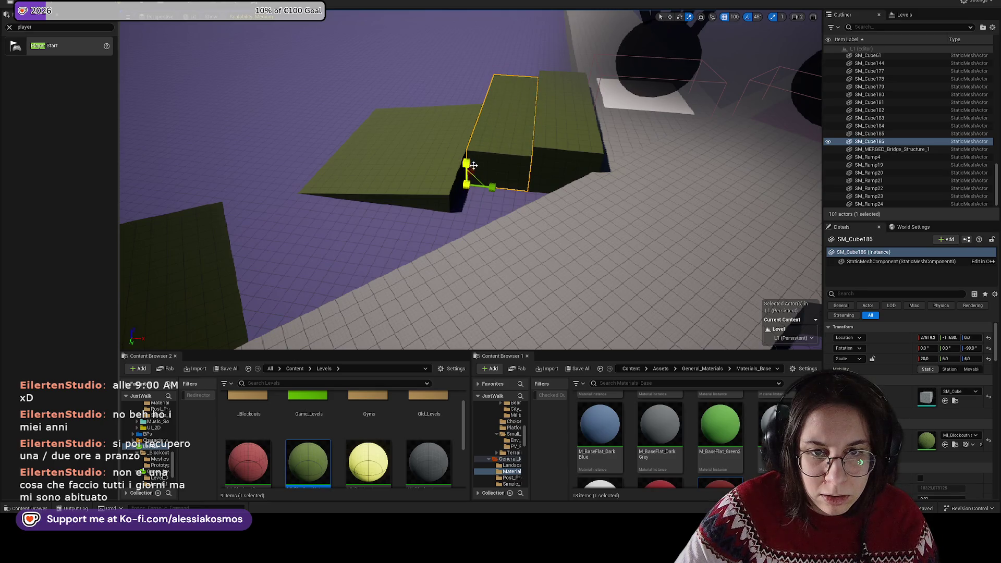
Step: Slide the ramp 200 units along Y toward the green steps
key(w)
click(456, 95)
drag(456, 95, 432, 78)
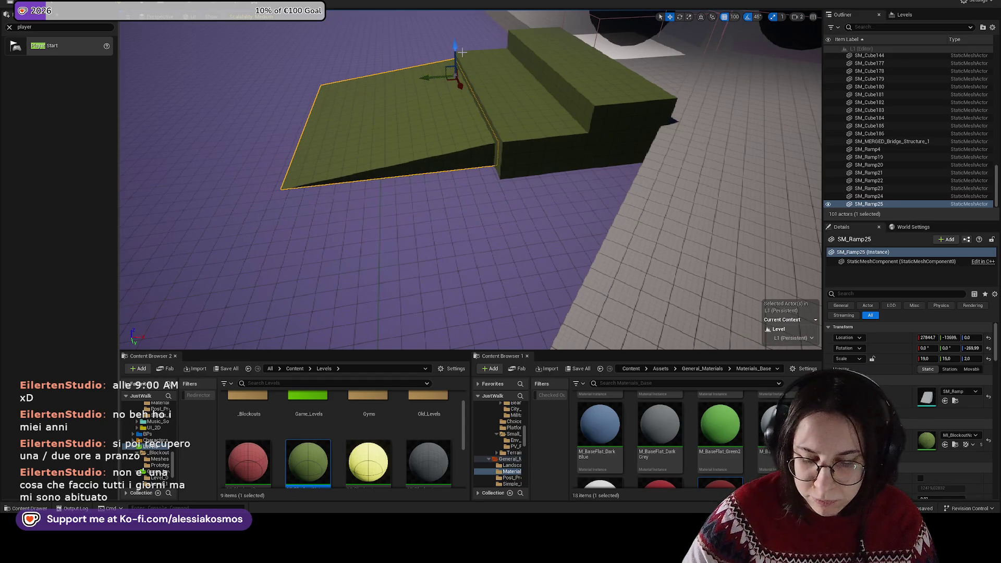
scroll(484, 116, up, 5)
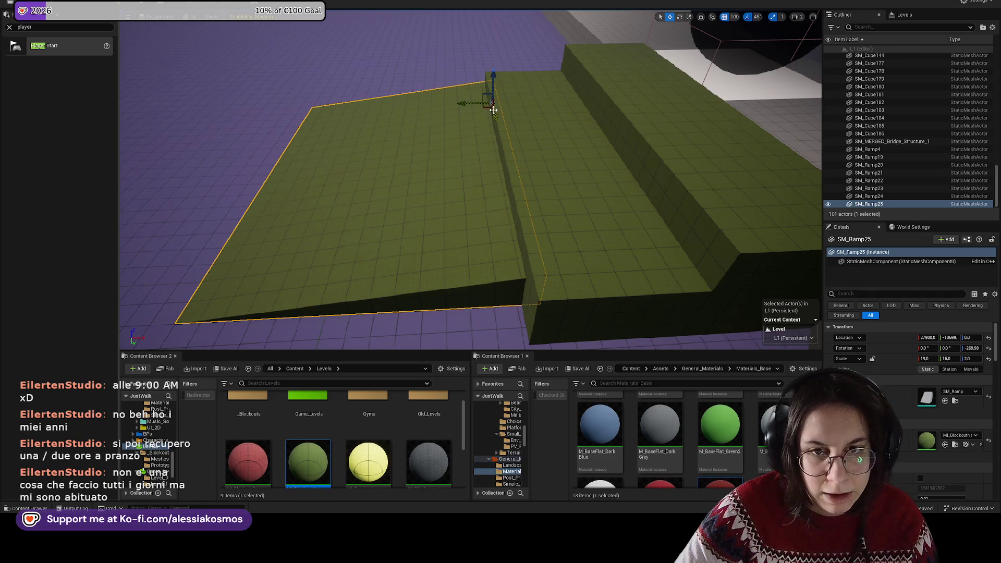
scroll(495, 68, up, 2)
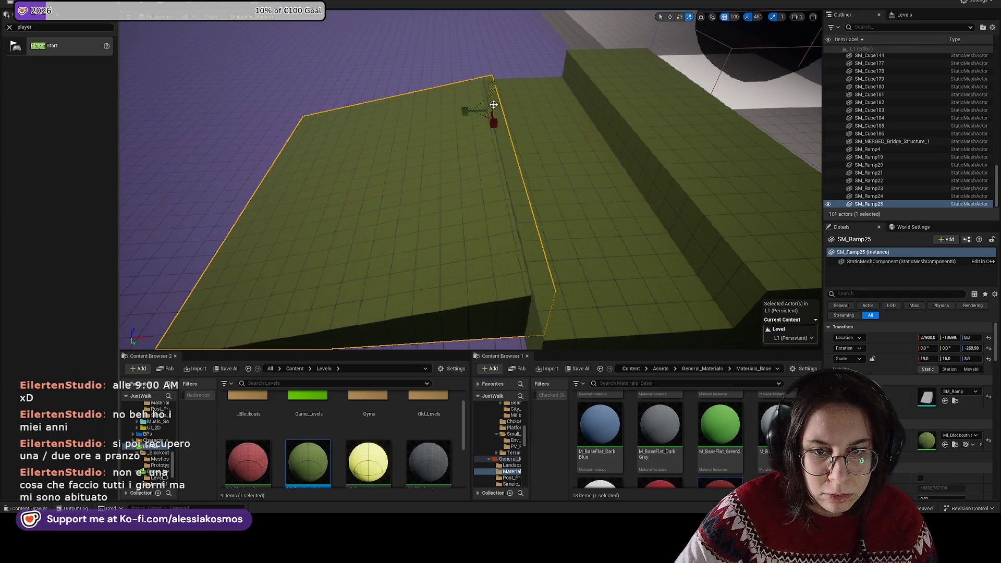
scroll(494, 123, up, 2)
Step: Scale the ramp to roughly 16 × 20.5 × 5 so it meets the two green steps
key(r)
key(f)
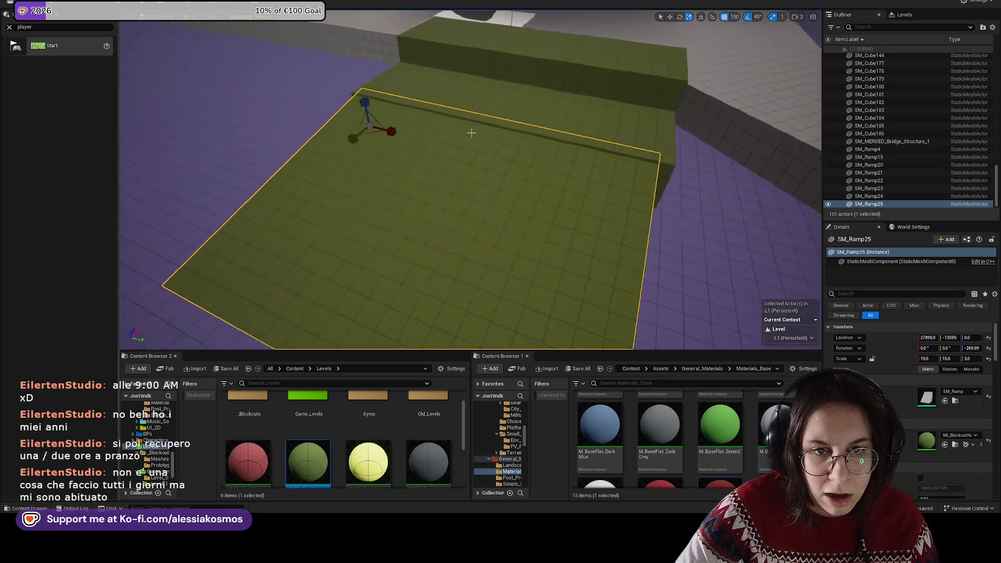
mouse_move(421, 132)
mouse_down()
mouse_move(396, 130)
mouse_move(421, 132)
mouse_move(457, 157)
mouse_move(412, 172)
mouse_up()
click(469, 208)
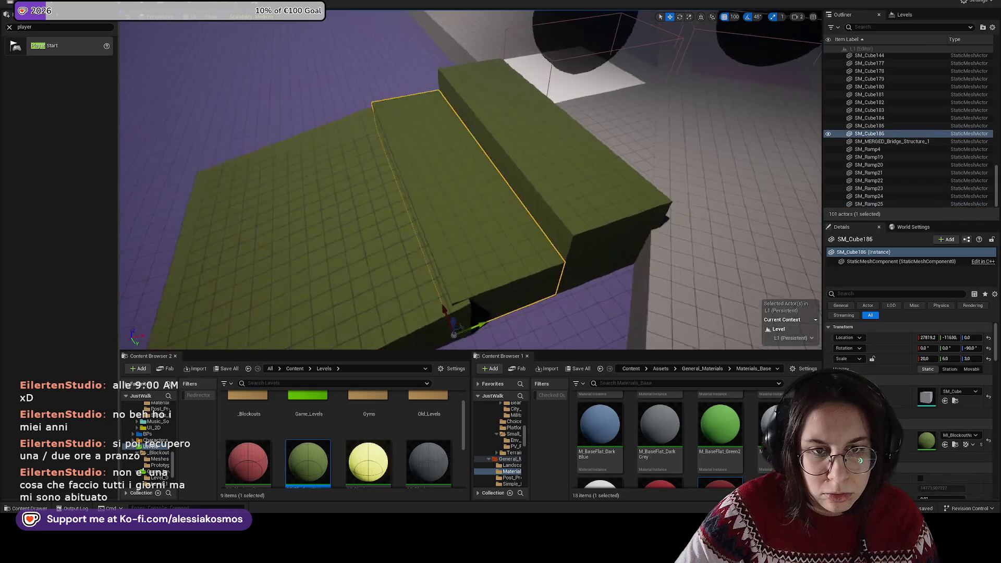
click(292, 235)
mouse_move(511, 104)
mouse_down()
mouse_move(522, 100)
mouse_move(499, 118)
mouse_move(479, 101)
mouse_up()
key(r)
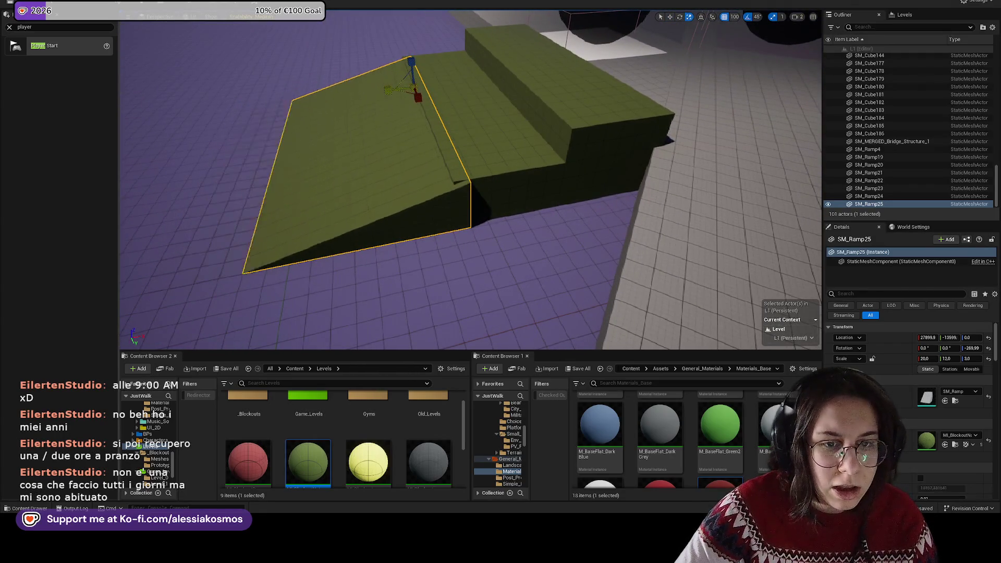
mouse_move(599, 129)
mouse_down()
mouse_move(560, 156)
mouse_move(461, 183)
mouse_up()
Step: Select both green steps to check the fit, then open the grey floor's context menu
key(w)
ctrl+click(449, 179)
ctrl+click(407, 130)
mouse_move(406, 131)
mouse_down()
mouse_move(386, 208)
mouse_move(352, 199)
mouse_move(348, 126)
mouse_up()
click(469, 235)
mouse_move(469, 235)
mouse_down()
mouse_move(503, 191)
mouse_move(500, 219)
mouse_move(507, 172)
mouse_move(492, 242)
mouse_move(470, 208)
mouse_move(453, 222)
mouse_up()
right_click(449, 225)
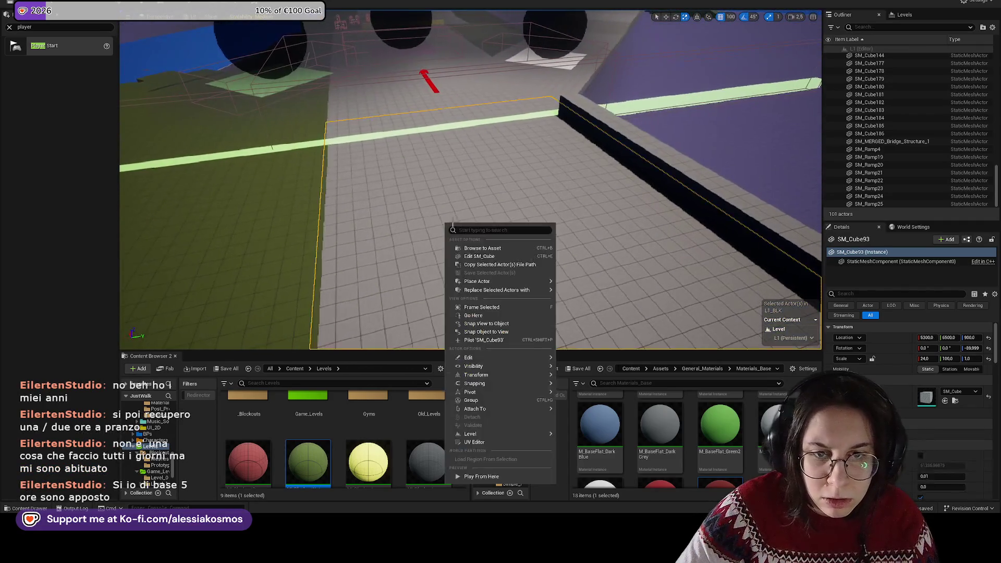
Step: Try Play From Here, then select and frame the green floor slab
click(497, 476)
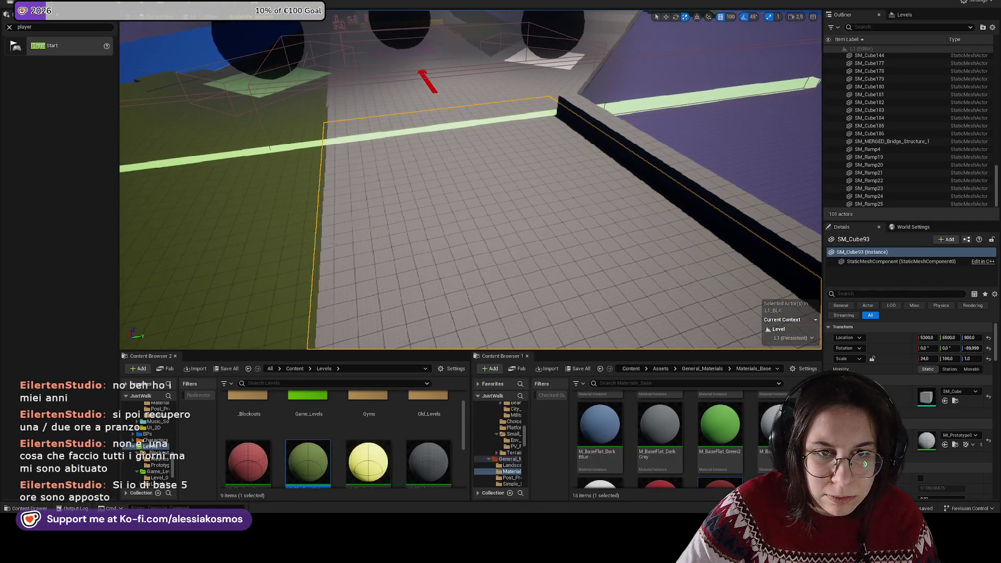
click(376, 157)
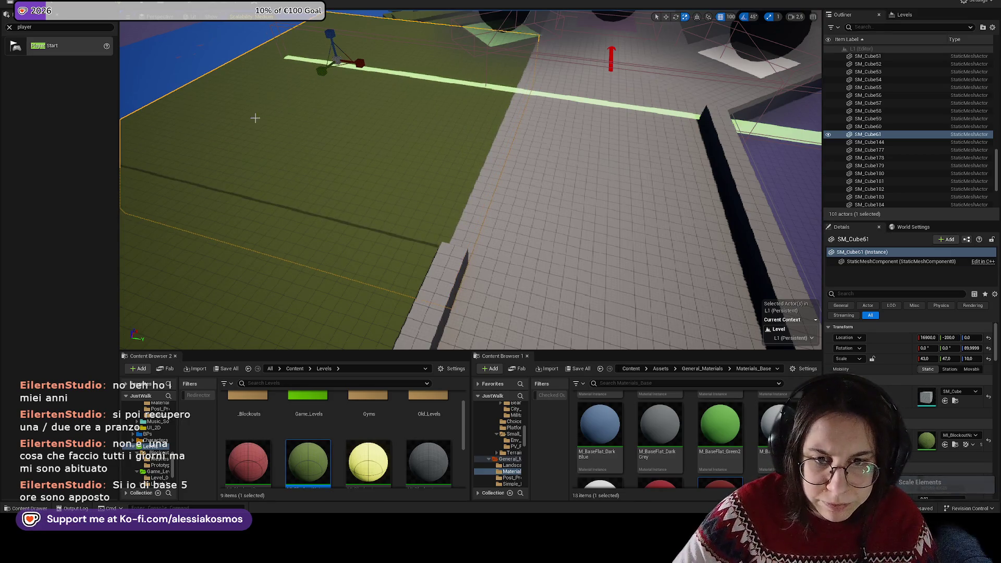
key(f)
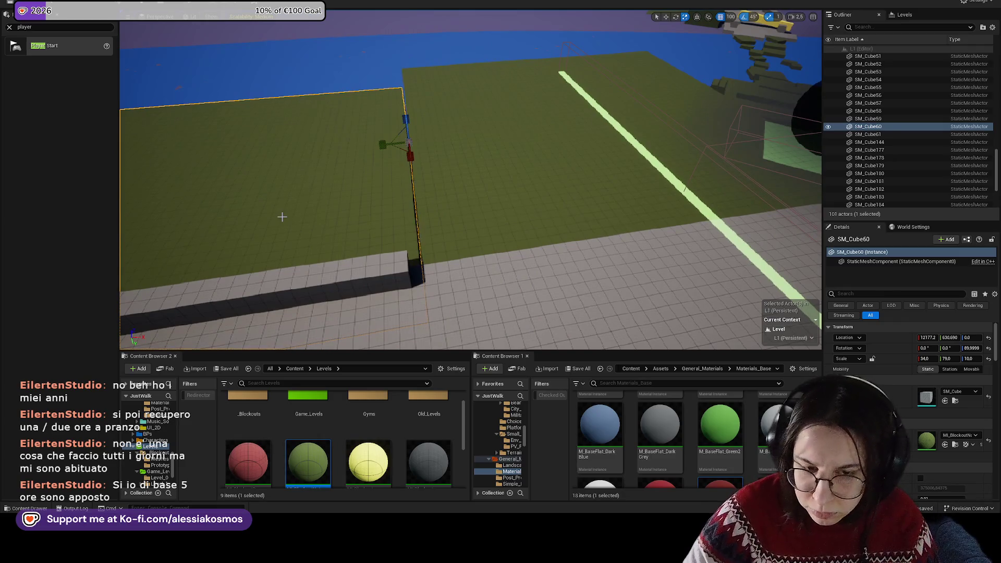
Step: Save the level and start Play From Here from a spot on the grey floor
mouse_move(280, 218)
mouse_down()
mouse_move(524, 196)
mouse_move(519, 219)
mouse_move(492, 235)
mouse_up()
key(ctrl+s)
right_click(510, 243)
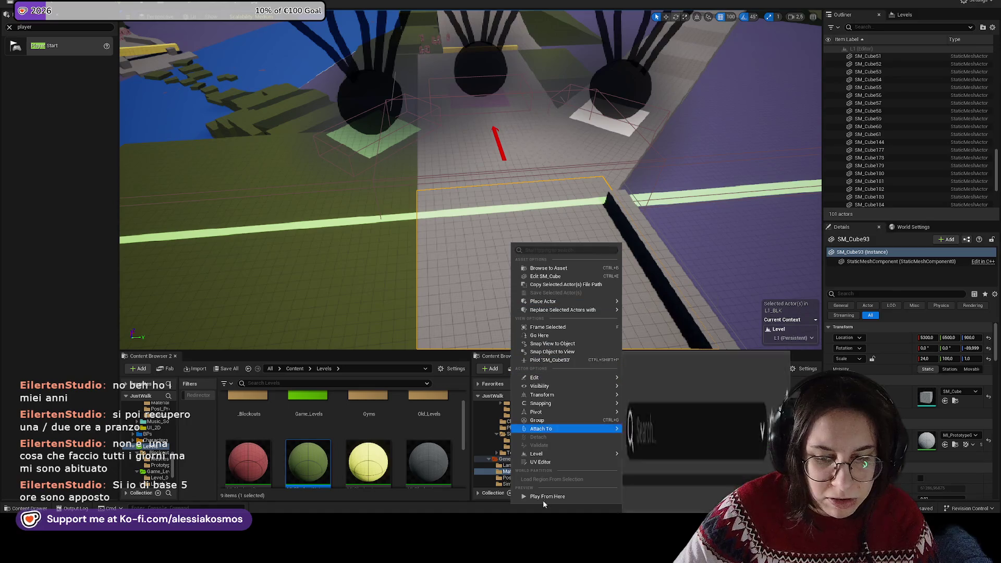
click(545, 497)
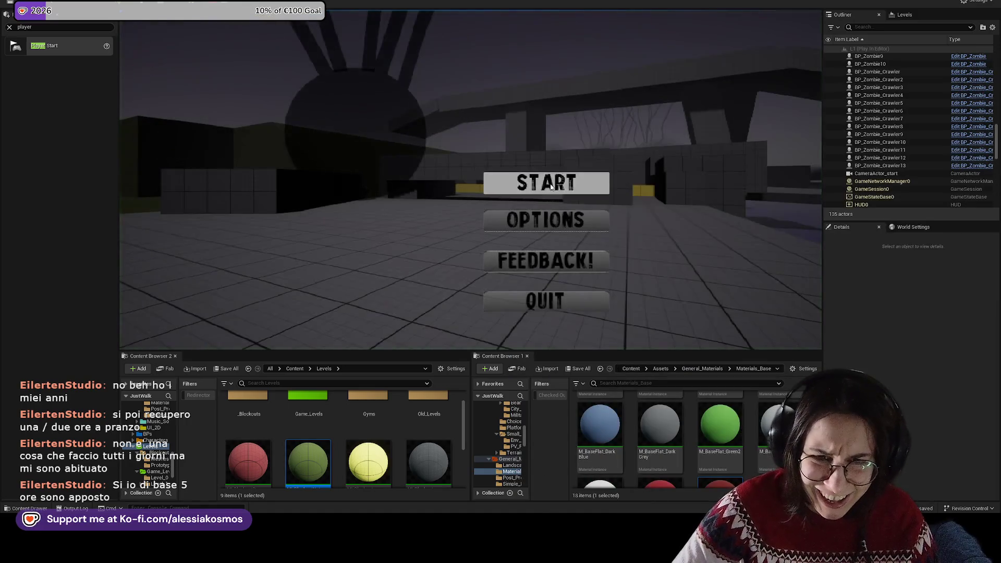
Step: Start the game from its title menu, walk the path, then stop play and close the Message Log
click(564, 181)
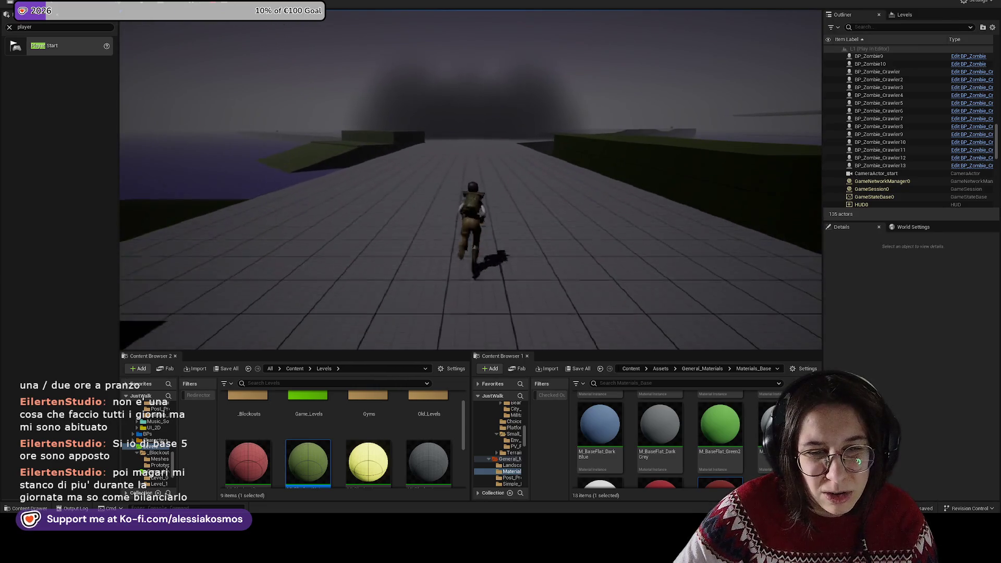
key(Escape)
click(664, 109)
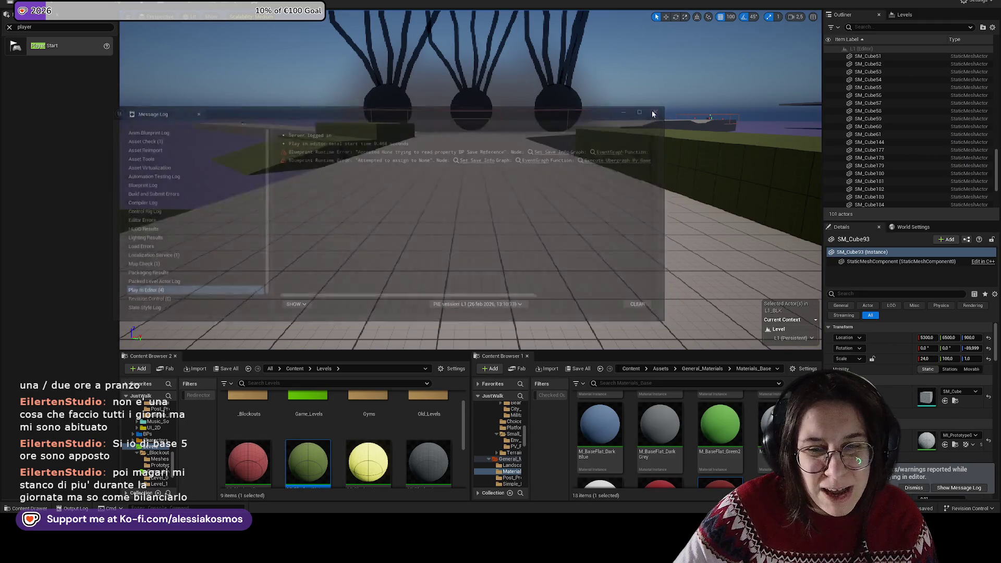
Step: Move the green cube diagonally along the path, then delete the selected block
drag(535, 165, 516, 241)
click(516, 241)
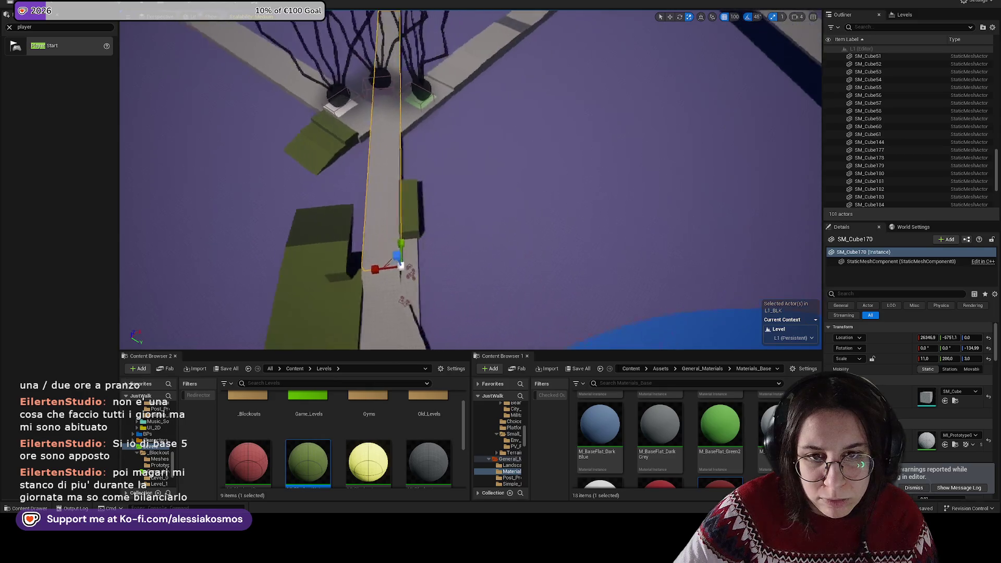
click(378, 96)
click(362, 223)
drag(362, 223, 362, 224)
key(w)
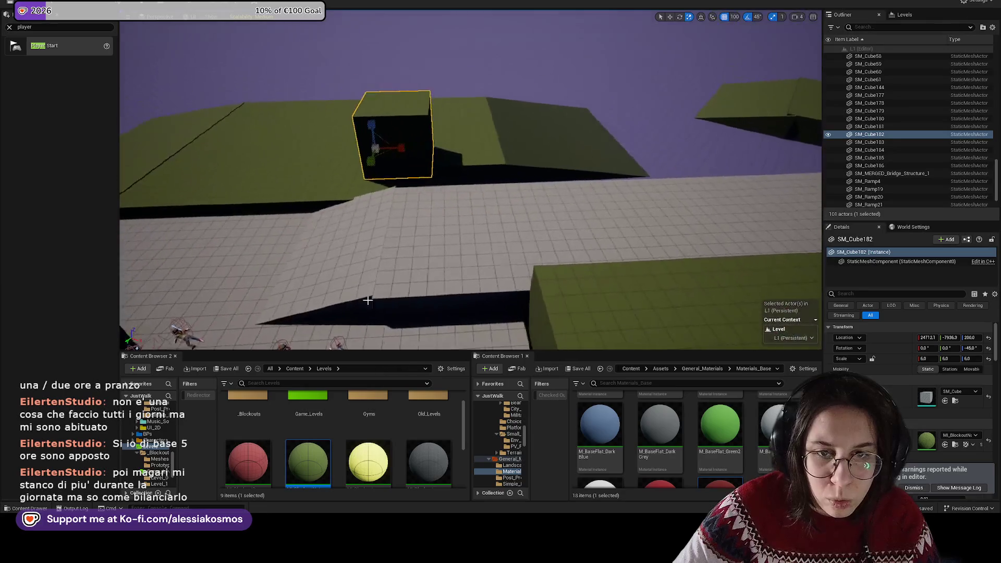
mouse_move(365, 159)
mouse_down()
mouse_move(375, 156)
mouse_move(162, 124)
mouse_up()
drag(543, 222, 543, 222)
key(Delete)
Step: Stretch the green slab along X from 24 to 27, fit the ramp against it, and save
click(502, 138)
drag(500, 42, 521, 37)
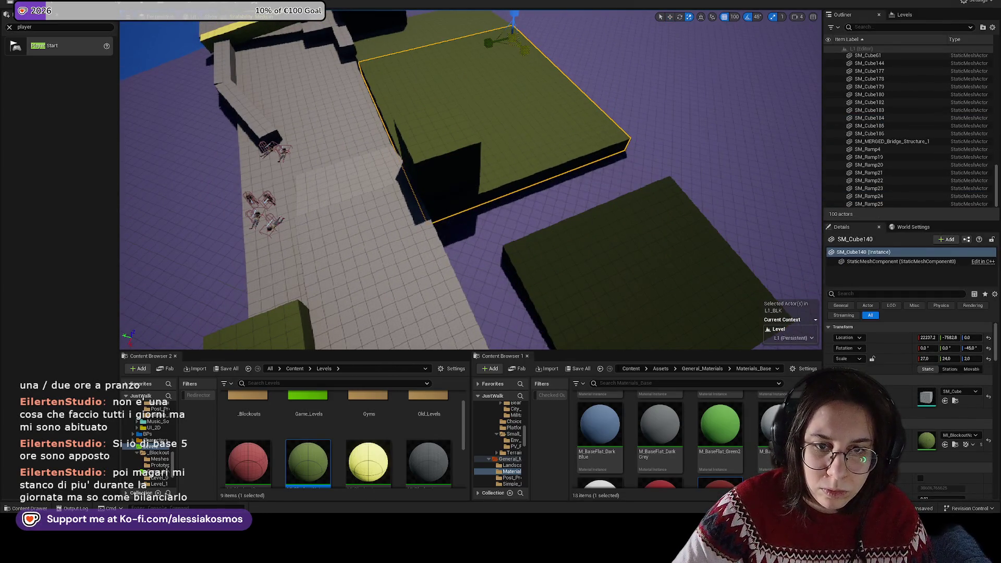
mouse_move(512, 278)
mouse_down()
mouse_move(521, 292)
mouse_move(496, 260)
mouse_up()
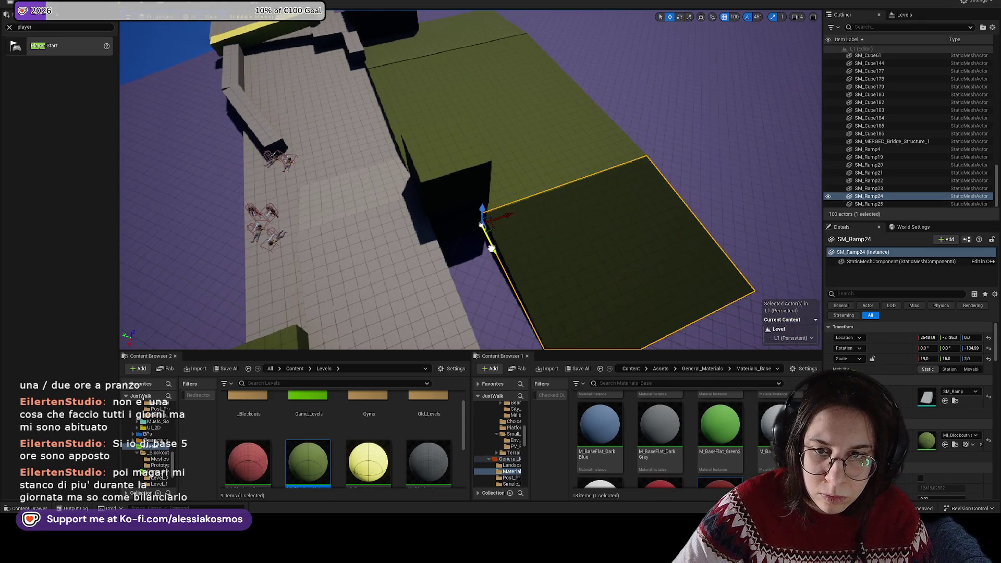
mouse_move(502, 221)
mouse_down()
mouse_move(459, 240)
mouse_move(485, 229)
mouse_move(532, 282)
mouse_up()
key(ctrl+s)
Step: Try enlarging the green cube to scale 8 and moving it left, then undo the resize
mouse_move(542, 177)
mouse_down()
mouse_move(542, 114)
mouse_move(546, 162)
mouse_up()
click(367, 196)
key(r)
drag(296, 205, 305, 198)
drag(626, 209, 668, 231)
key(w)
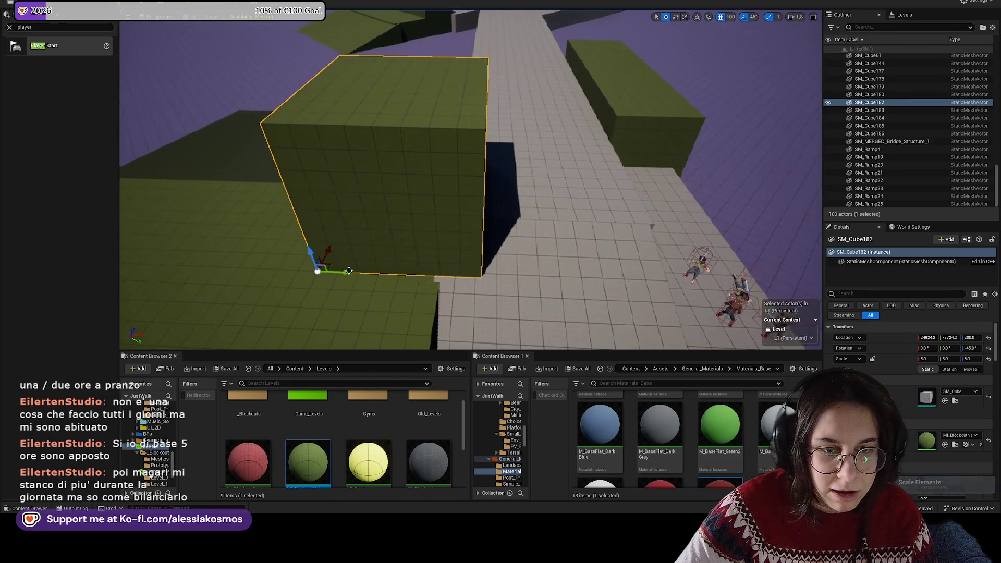
drag(334, 271, 297, 263)
key(ctrl+z)
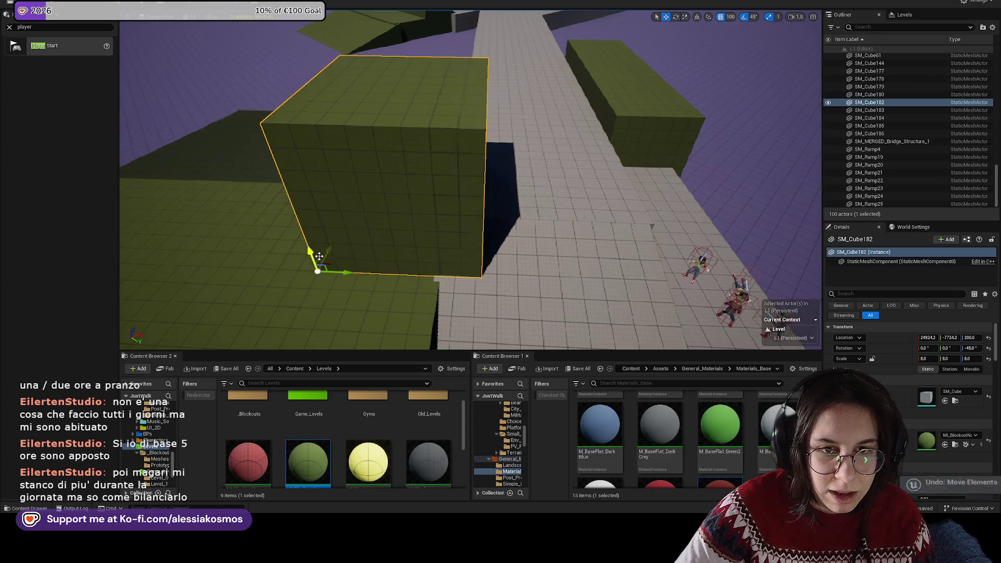
drag(652, 227, 391, 191)
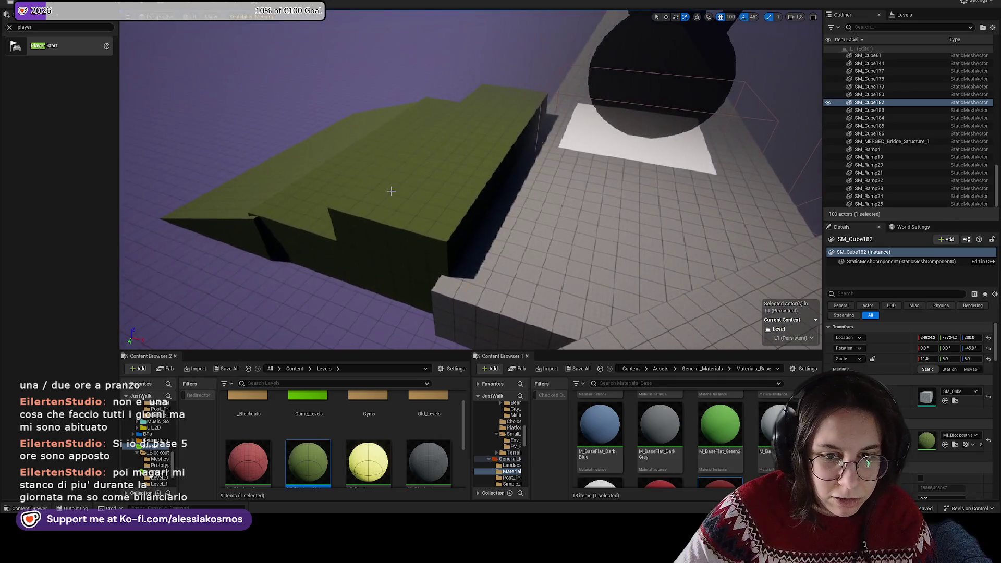
Step: Select the step block and ramp together and save the level
ctrl+click(319, 201)
ctrl+click(224, 214)
drag(320, 201, 454, 209)
key(ctrl+s)
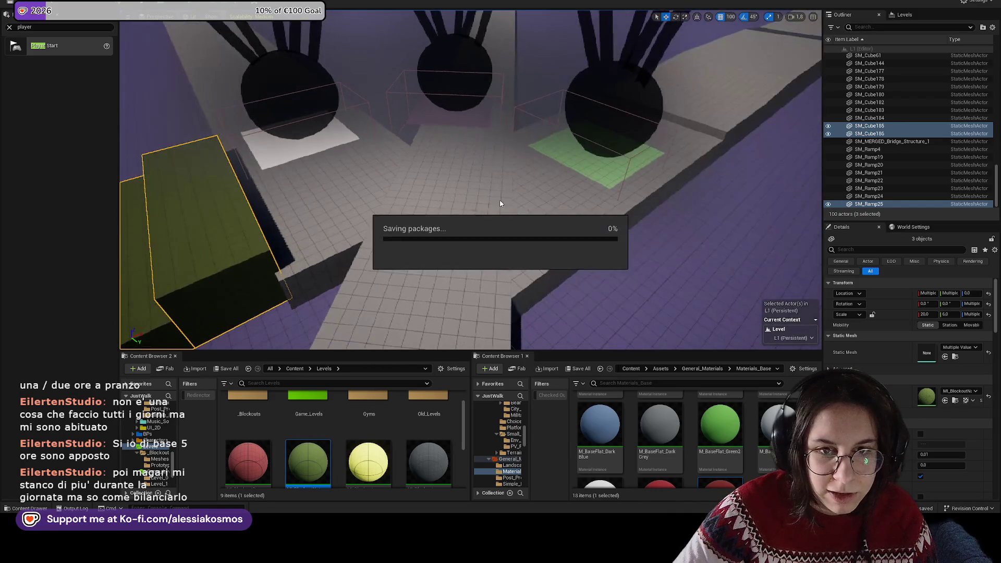
Step: Move BP_Choice_Main 400 units along X and shift BP_Choice_Main2 to X 31700
click(547, 232)
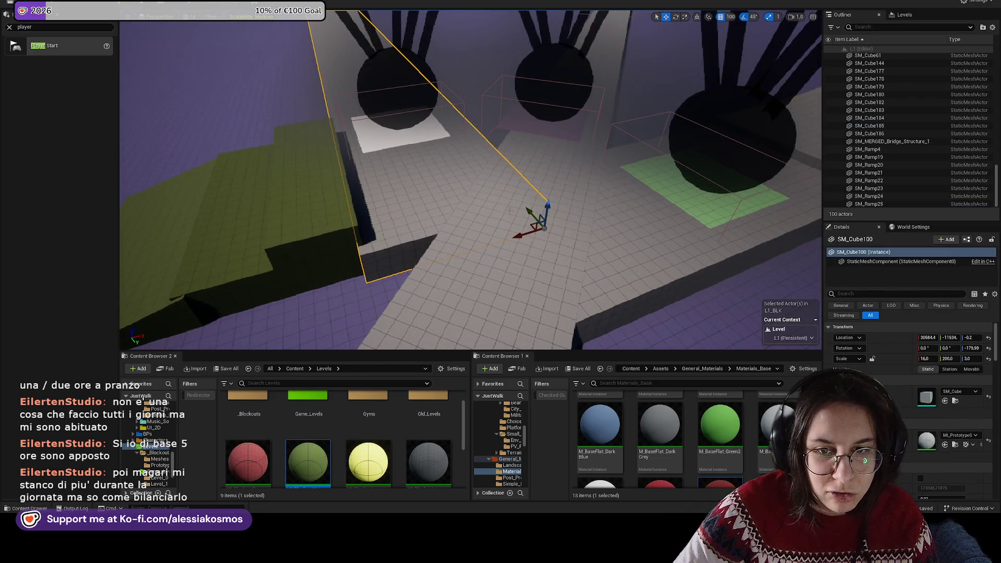
drag(565, 255, 561, 303)
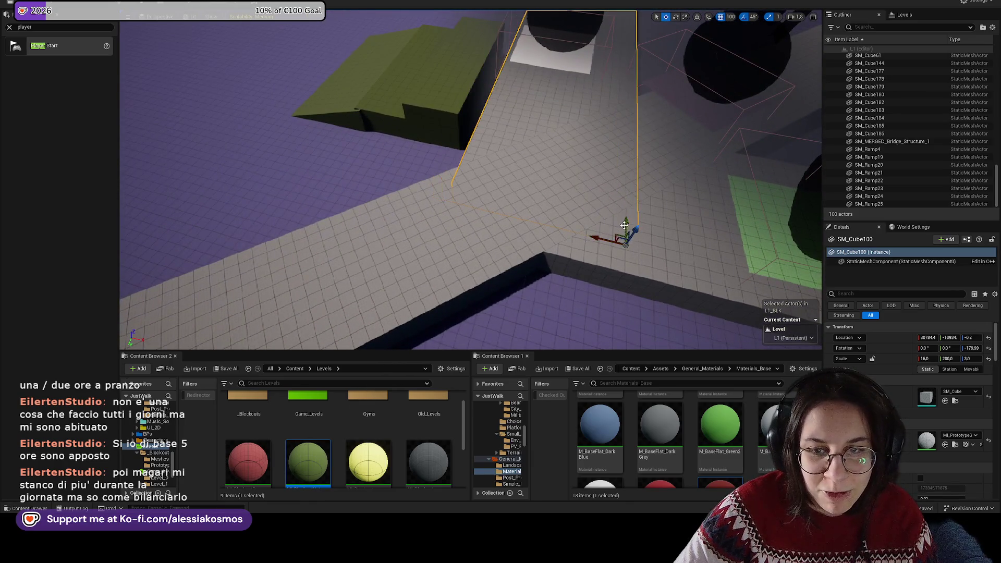
drag(602, 215, 417, 136)
click(377, 121)
mouse_move(339, 150)
mouse_down()
mouse_move(396, 136)
mouse_move(339, 199)
mouse_up()
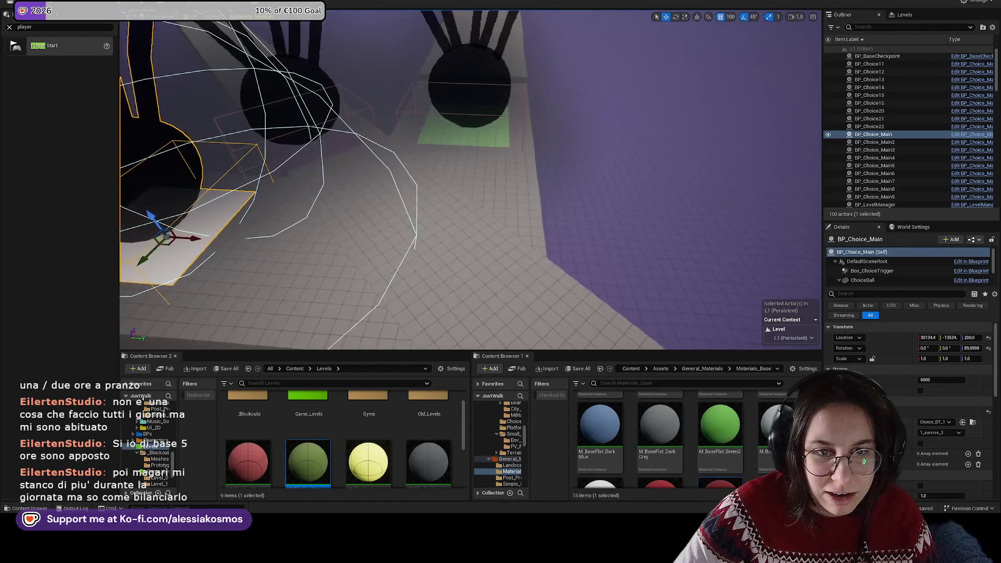
click(437, 137)
key(f)
mouse_move(443, 137)
mouse_down()
mouse_move(462, 136)
mouse_move(452, 131)
mouse_up()
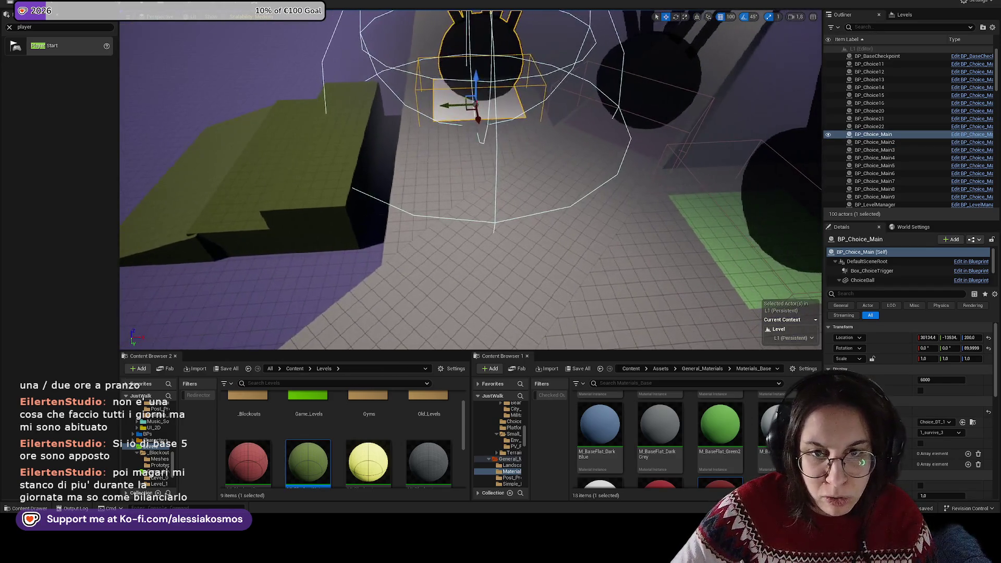
click(603, 265)
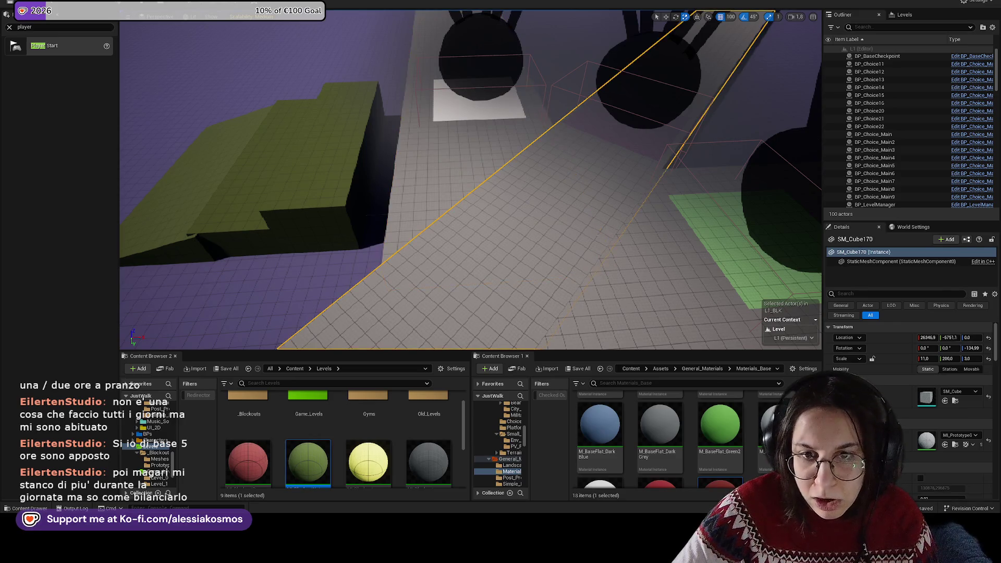
Step: Shorten the large green ground slab beside the walkway to scale X 20
key(f)
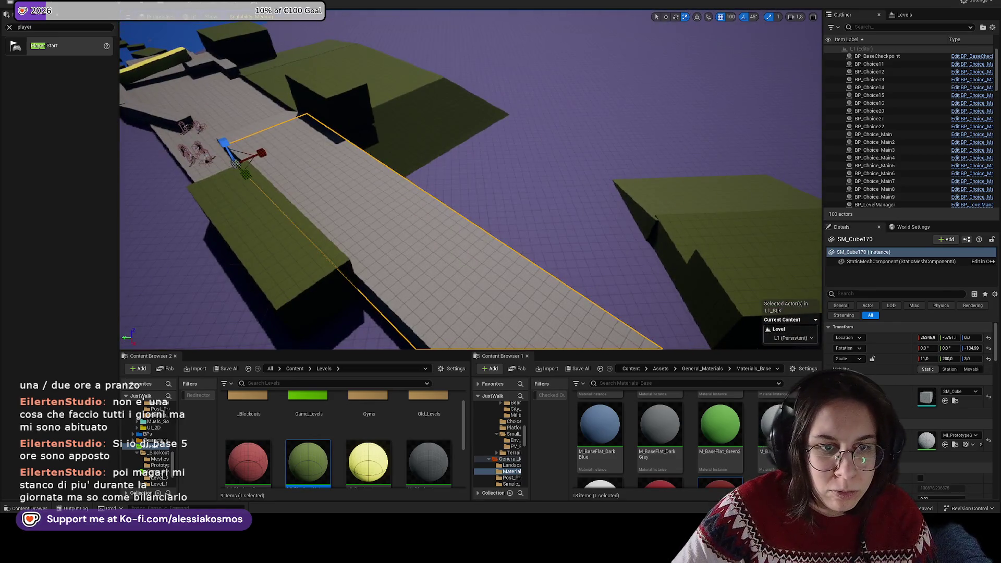
mouse_move(264, 154)
mouse_down()
mouse_move(469, 167)
mouse_move(365, 219)
mouse_up()
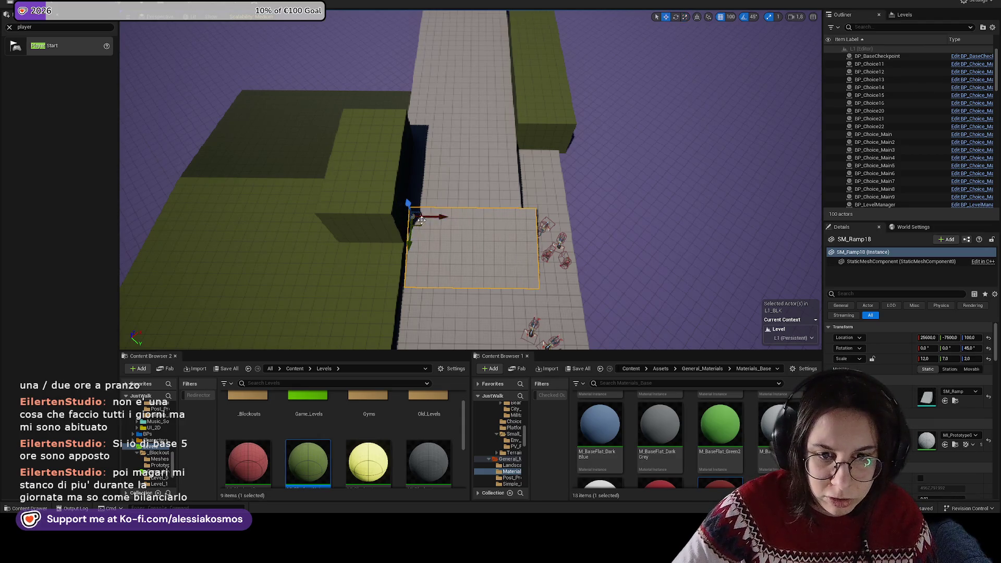
scroll(431, 217, up, 3)
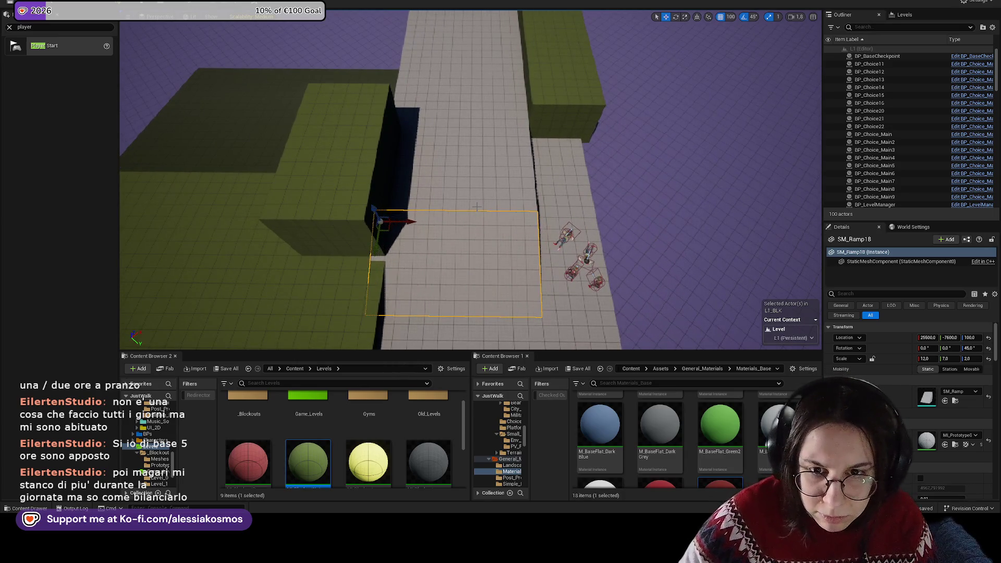
click(375, 192)
ctrl+click(565, 115)
drag(565, 115, 453, 172)
ctrl+click(453, 172)
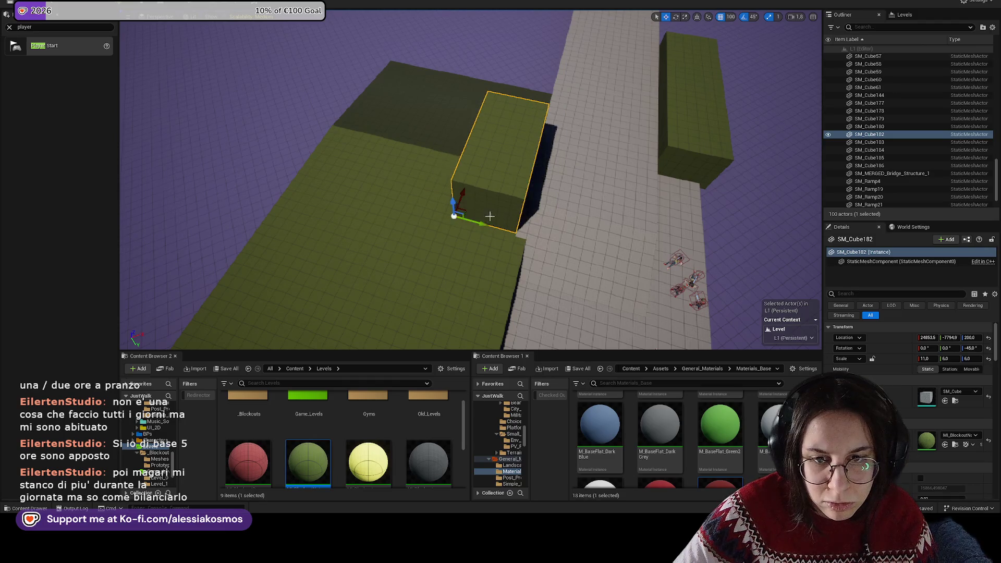
click(365, 235)
key(r)
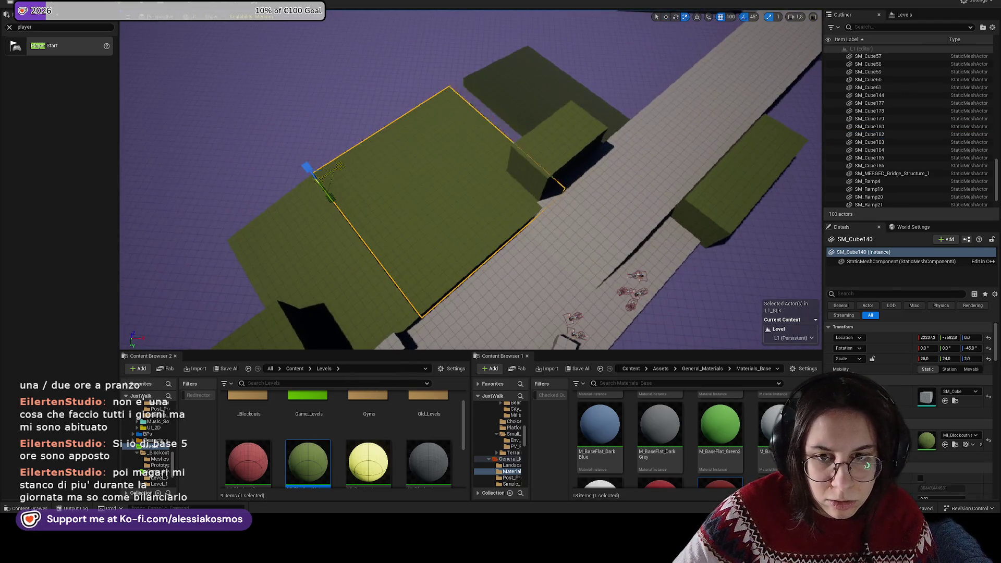
drag(328, 177, 321, 182)
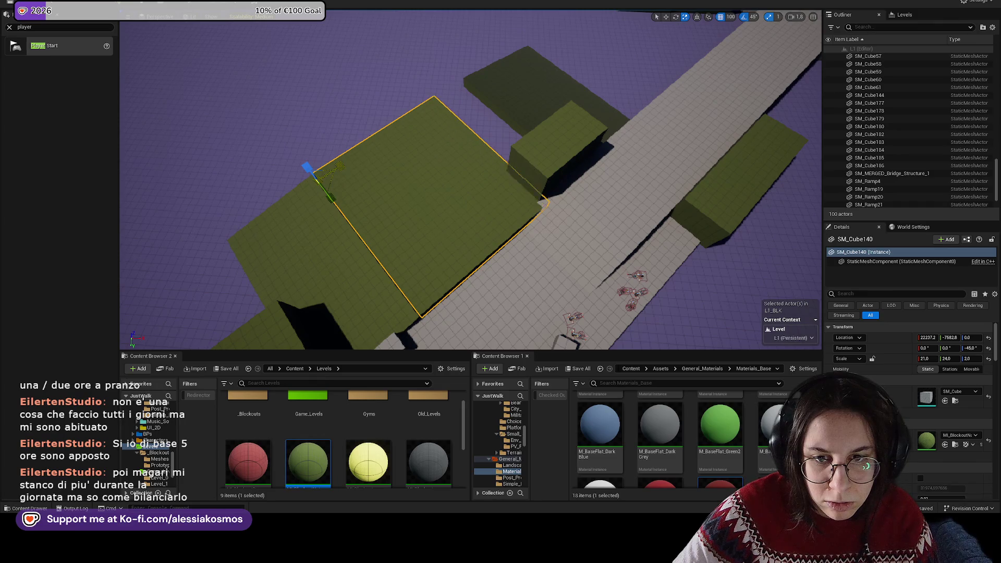
Step: Alt-drag a copy of the slab alongside, narrow it to scale X 7, and save
key(w)
mouse_move(537, 283)
mouse_down()
mouse_move(384, 235)
mouse_move(396, 238)
mouse_up()
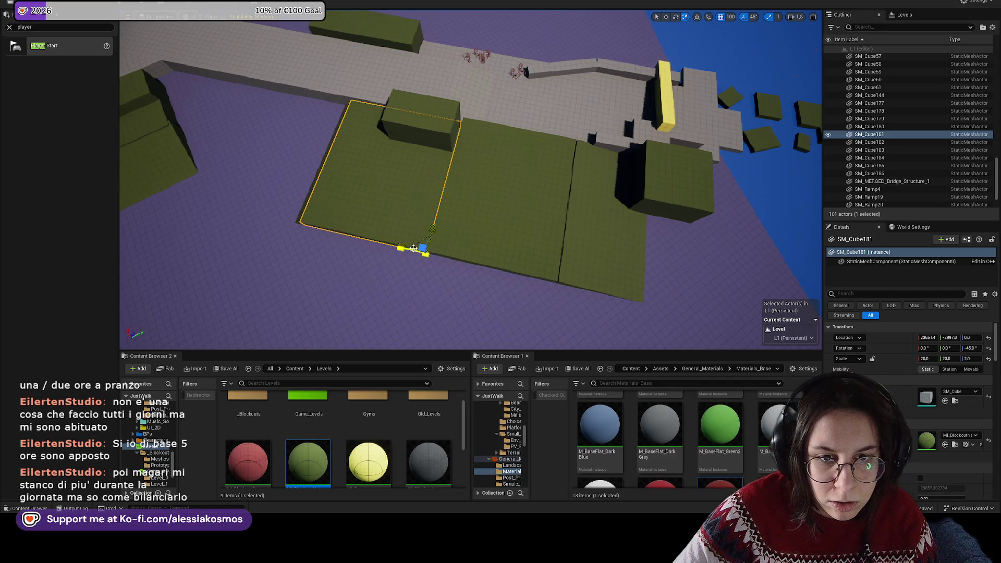
drag(412, 249, 400, 245)
key(w)
key(ctrl+s)
mouse_move(384, 199)
mouse_down()
mouse_move(412, 146)
mouse_move(444, 120)
mouse_up()
Step: Slide the tall block, middle block and ramp of the green stepped ramp toward the path
click(412, 172)
ctrl+click(354, 189)
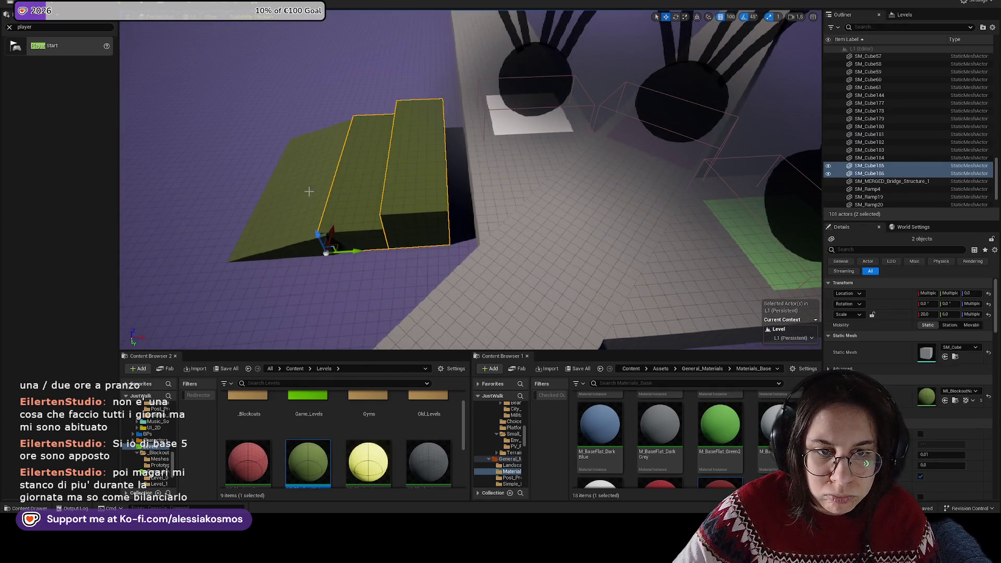
ctrl+click(309, 192)
drag(352, 132, 363, 134)
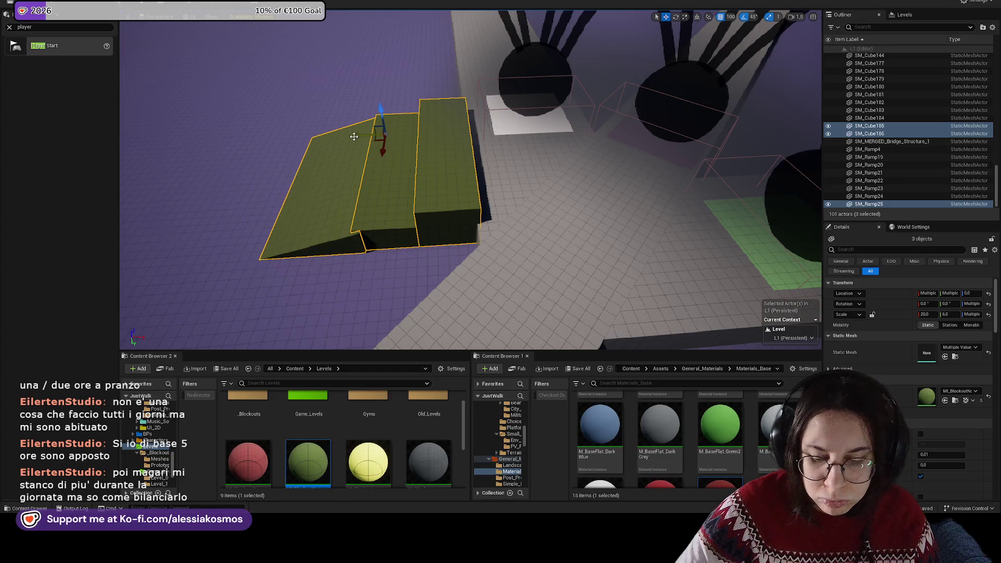
click(435, 176)
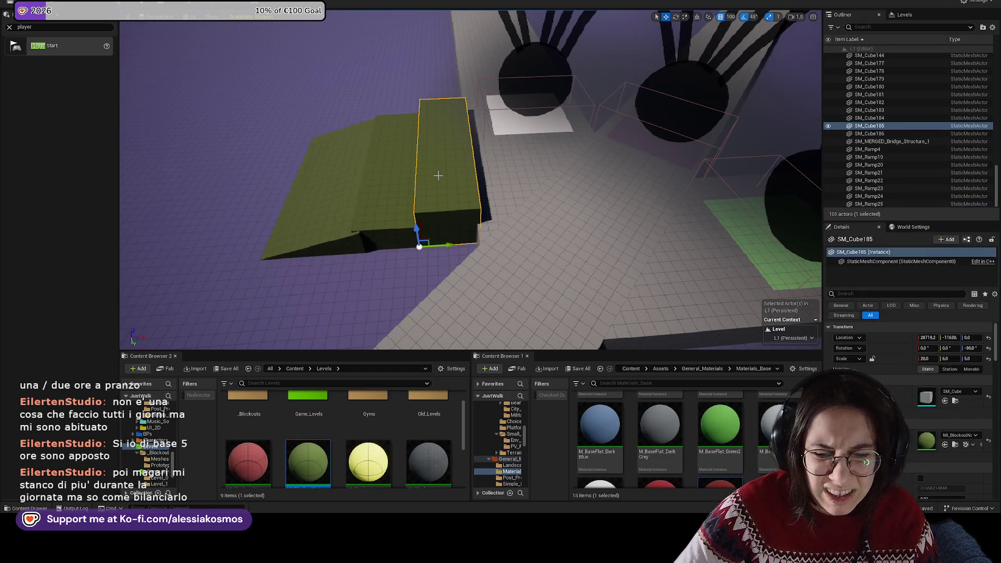
click(391, 181)
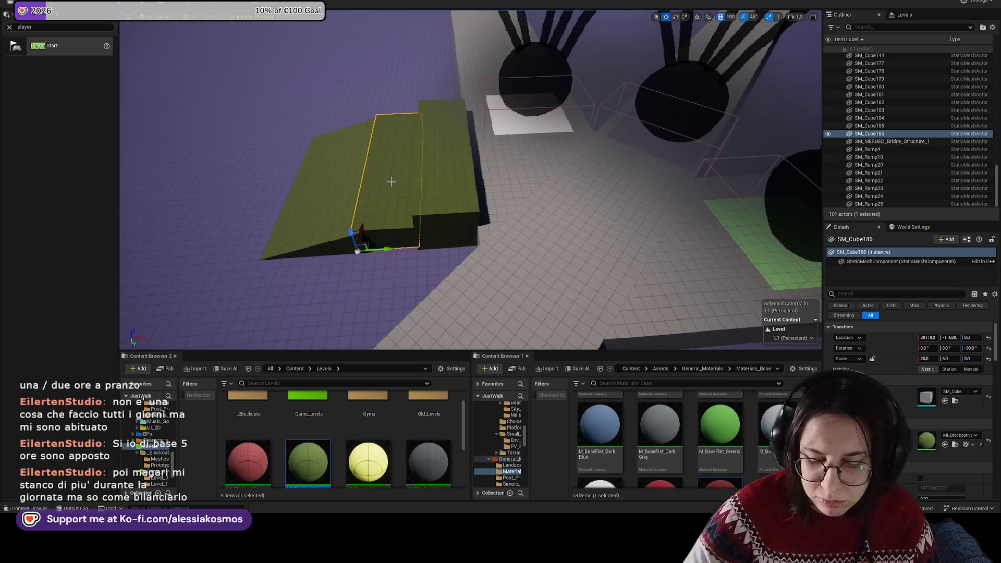
click(343, 172)
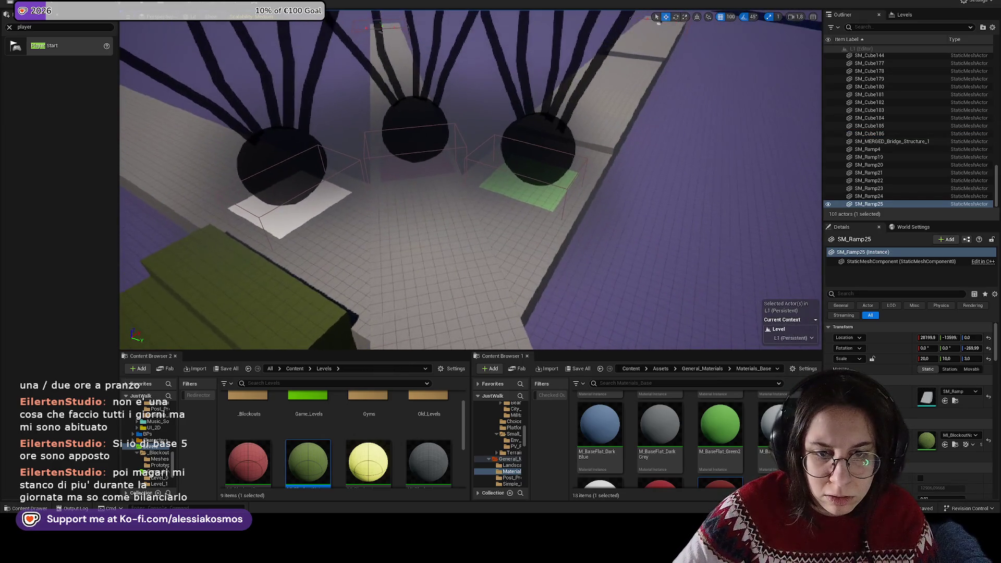
Step: Shift the long grey floor strip by the tree hub along X
click(525, 256)
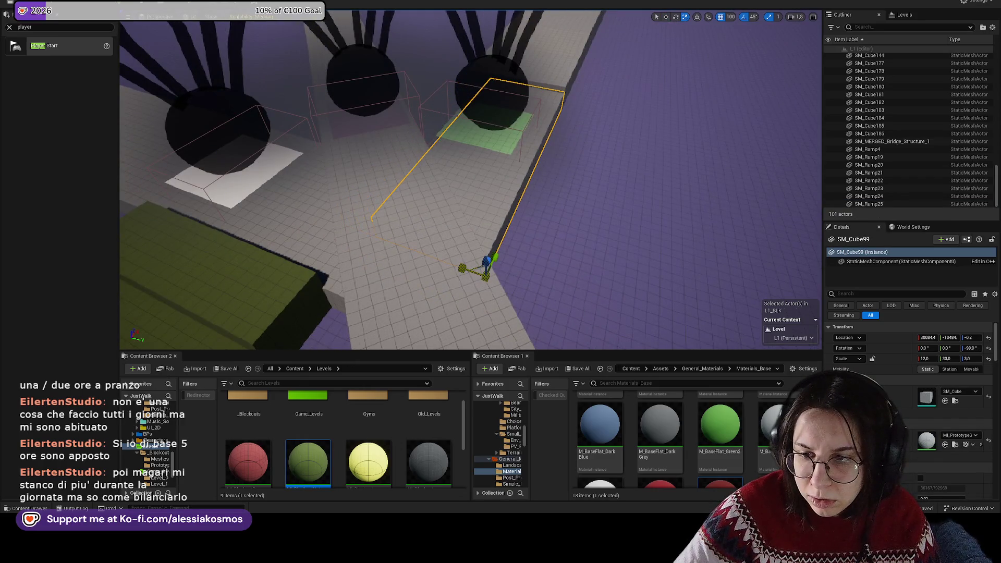
drag(457, 263, 365, 264)
click(522, 230)
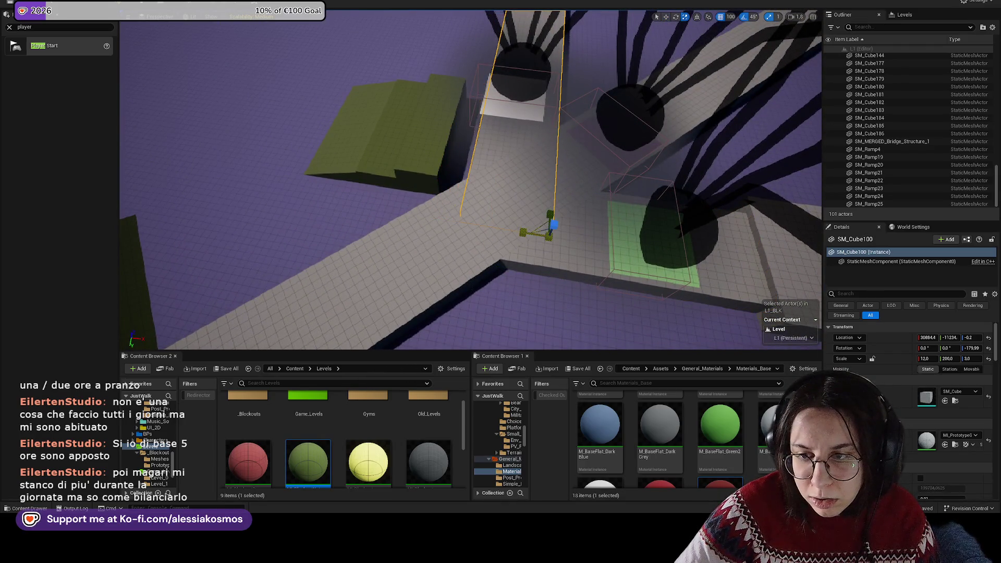
drag(521, 232, 507, 226)
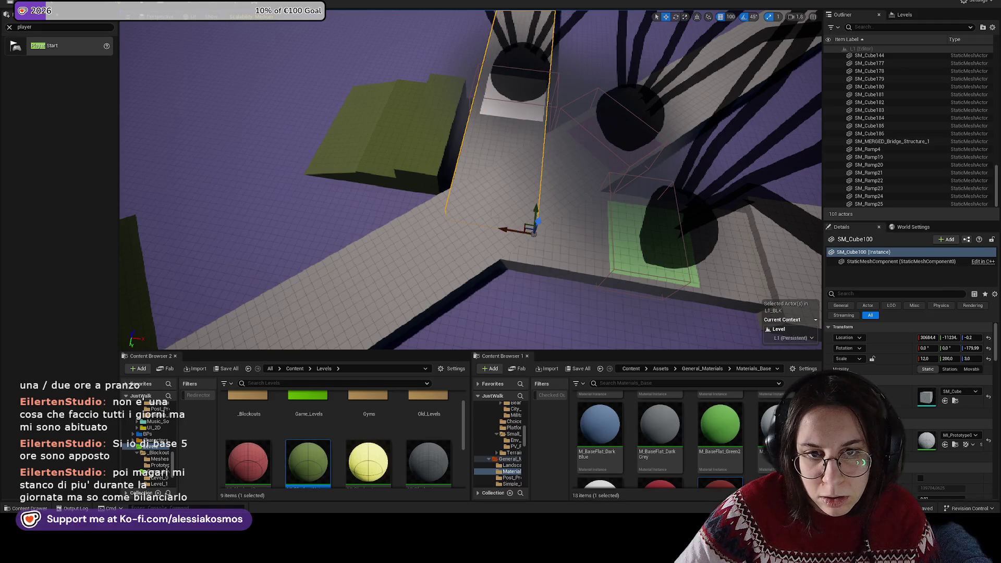
click(425, 151)
ctrl+click(334, 140)
ctrl+click(387, 152)
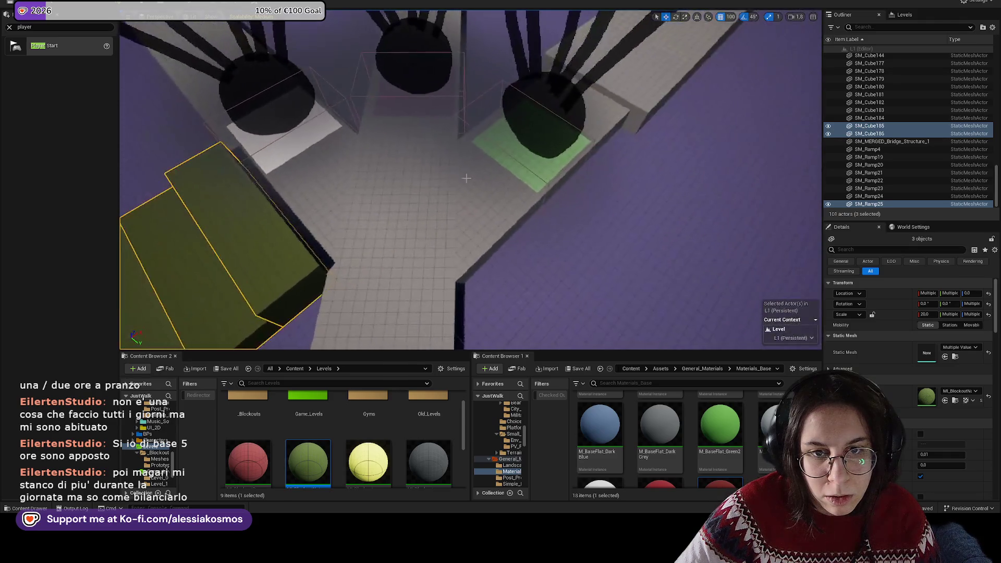
Step: Lengthen the grey path block past the tree hub from scale X 14 to 16
click(501, 172)
click(426, 284)
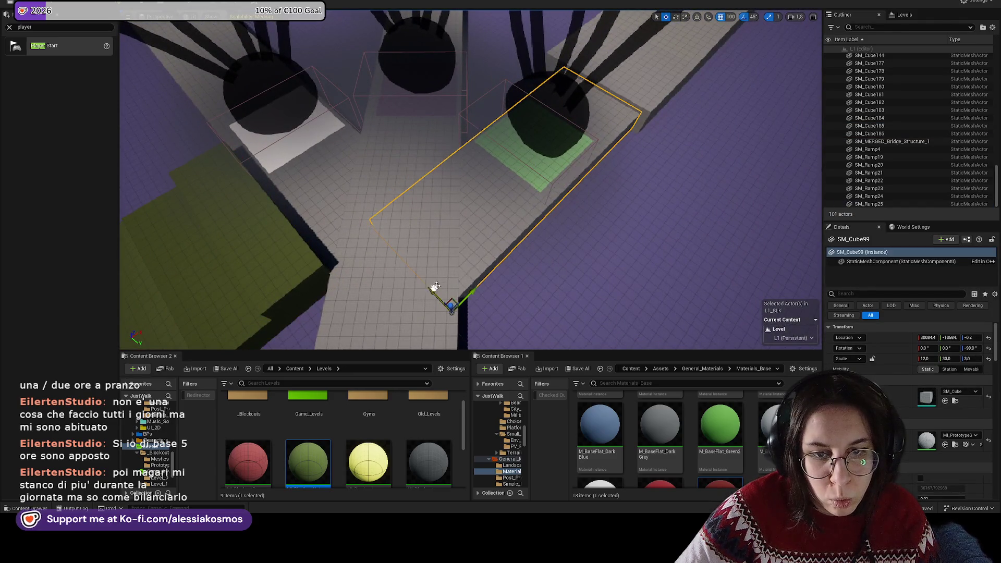
key(f)
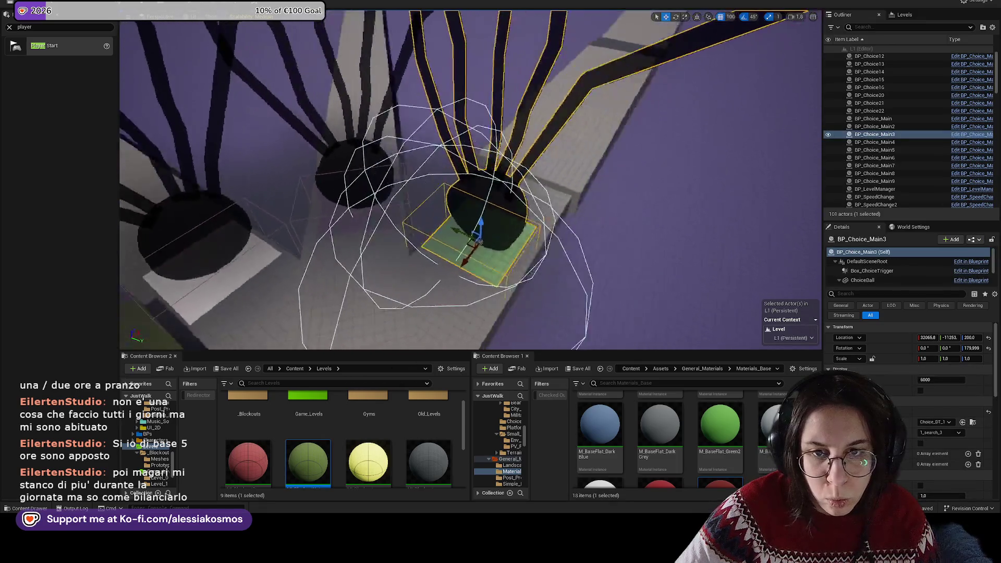
click(438, 221)
key(r)
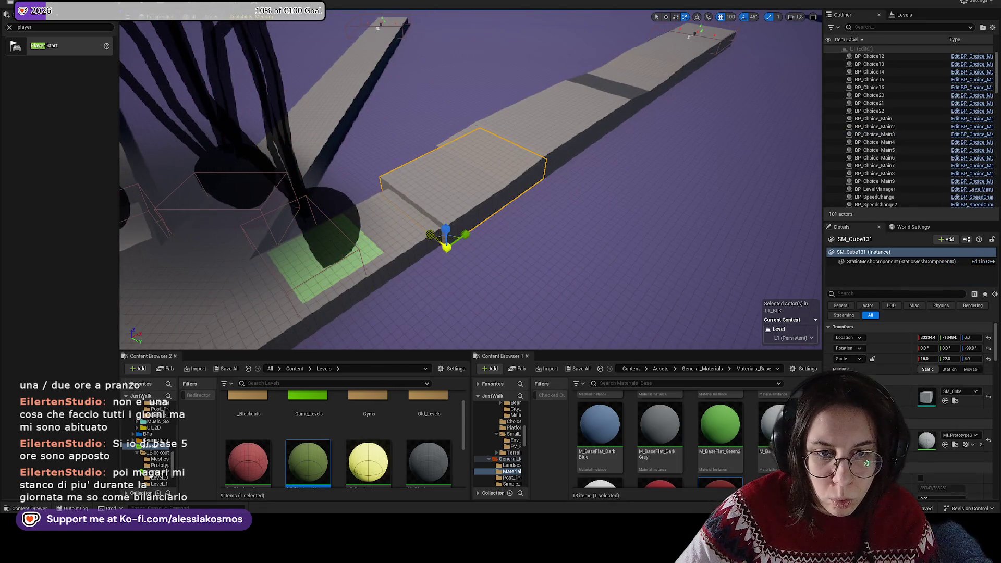
drag(466, 234, 475, 230)
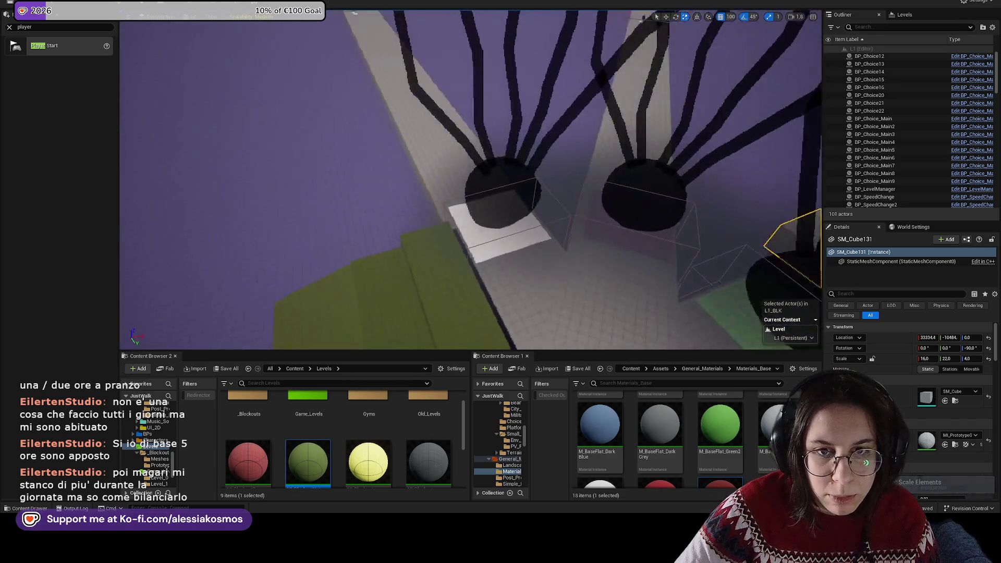
click(437, 165)
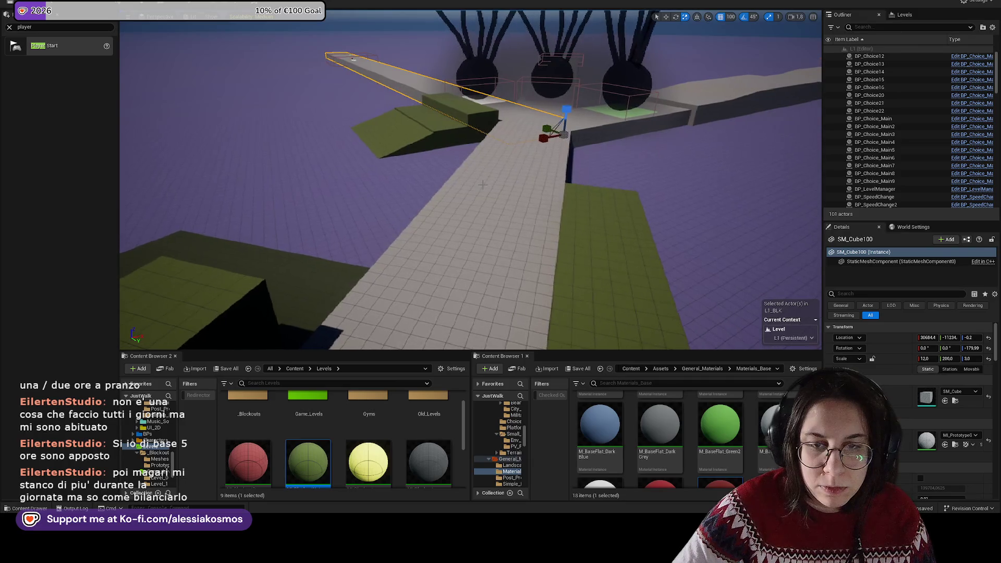
click(564, 208)
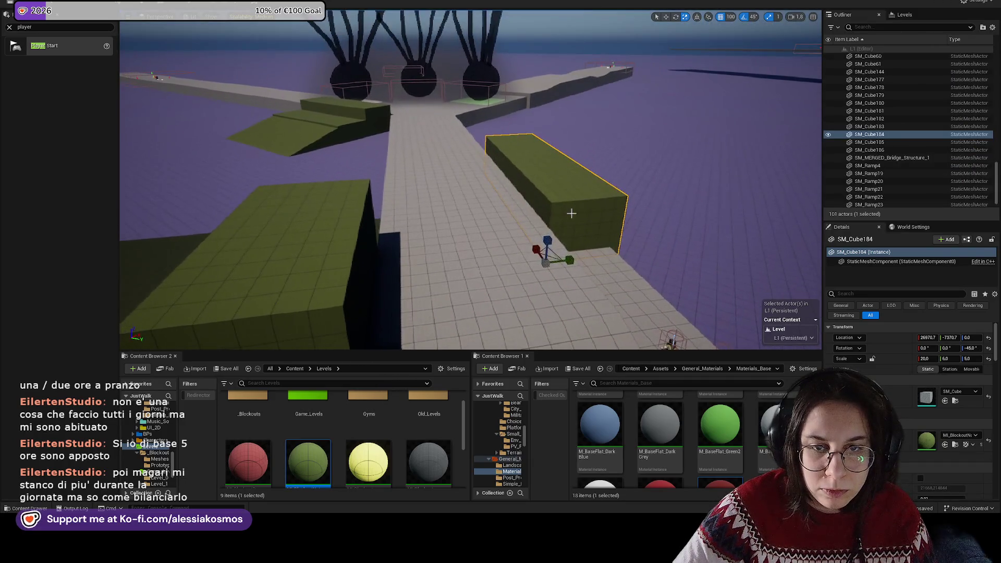
Step: Duplicate the green block onto the walkway, raise it to Z 300, flatten to scale Z 2, and make it yellow
mouse_move(568, 259)
mouse_down()
mouse_move(462, 257)
mouse_move(446, 272)
mouse_move(458, 275)
mouse_move(413, 224)
mouse_move(433, 245)
mouse_move(399, 194)
mouse_move(401, 180)
mouse_up()
key(e)
key(r)
key(r)
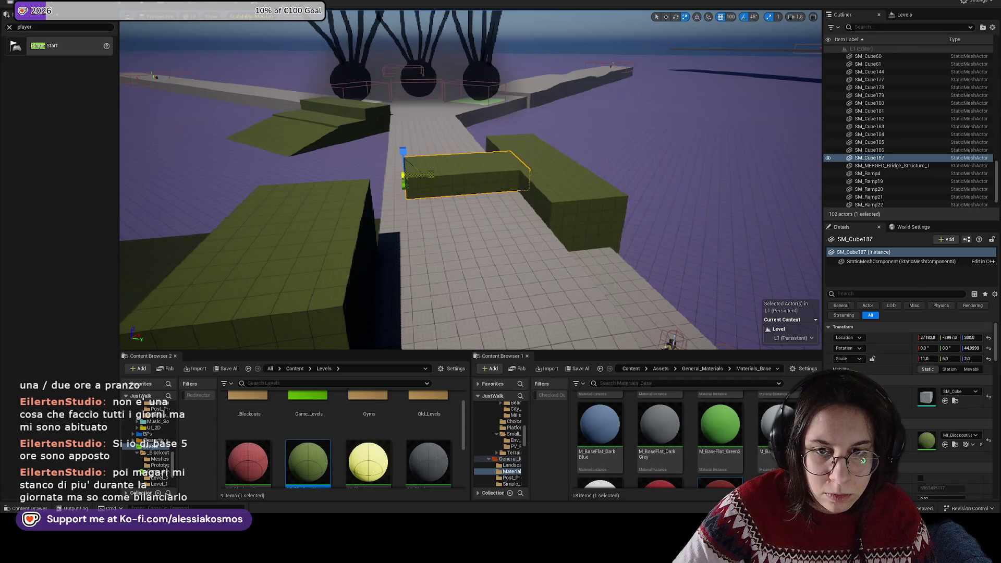
key(r)
mouse_move(428, 172)
mouse_down()
mouse_move(387, 162)
mouse_move(390, 209)
mouse_move(383, 147)
mouse_up()
mouse_move(368, 462)
mouse_down()
mouse_move(465, 307)
mouse_move(462, 229)
mouse_up()
Step: Frame the green cube and turn it yellow with the blockout material
key(f)
drag(363, 459, 376, 230)
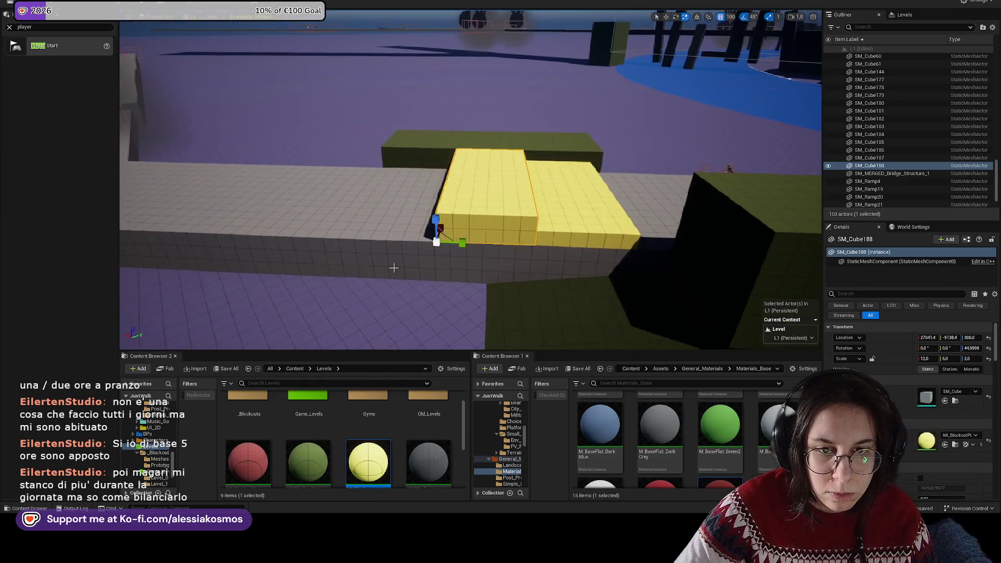
scroll(394, 267, up, 3)
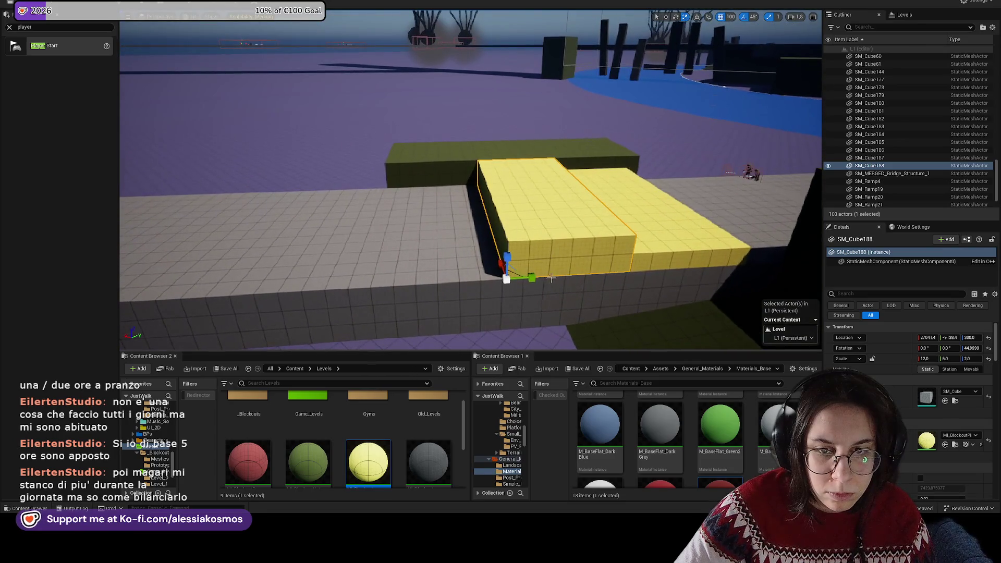
Step: Move the large green ramp along the walkway, raise it 300 units, and butt it against the yellow block
click(696, 331)
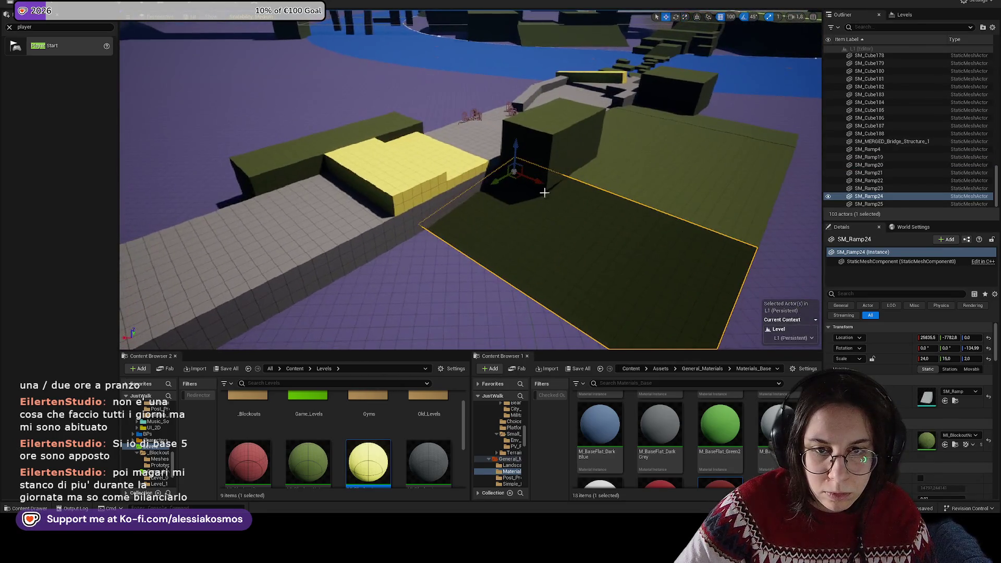
drag(466, 160, 308, 182)
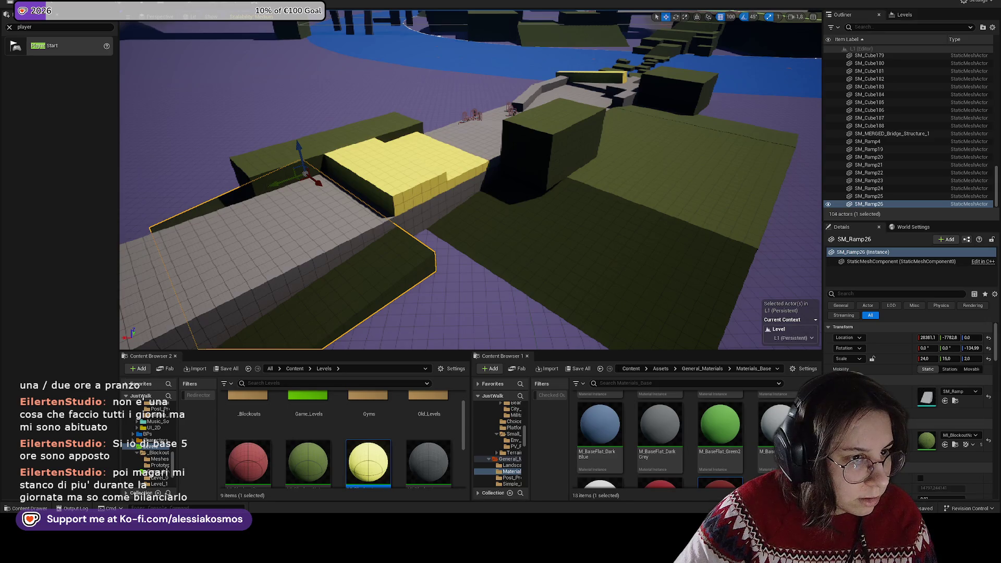
drag(388, 195, 440, 192)
drag(415, 160, 407, 114)
mouse_move(433, 159)
mouse_down()
mouse_move(451, 168)
mouse_move(417, 171)
mouse_move(424, 160)
mouse_move(511, 177)
mouse_up()
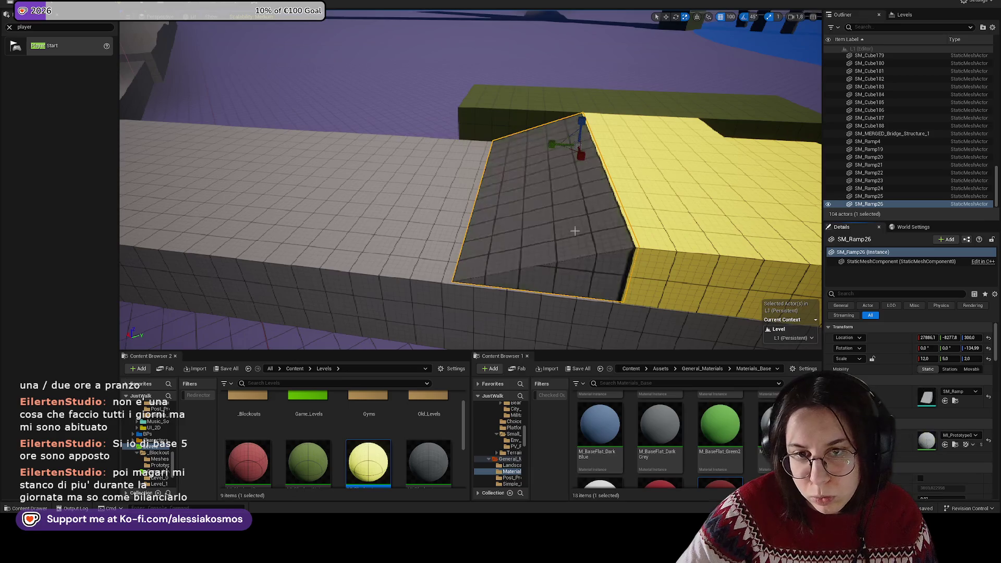
click(518, 203)
mouse_move(518, 203)
mouse_down()
mouse_move(521, 245)
mouse_move(521, 198)
mouse_move(548, 172)
mouse_move(472, 254)
mouse_move(434, 253)
mouse_move(571, 243)
mouse_move(480, 249)
mouse_up()
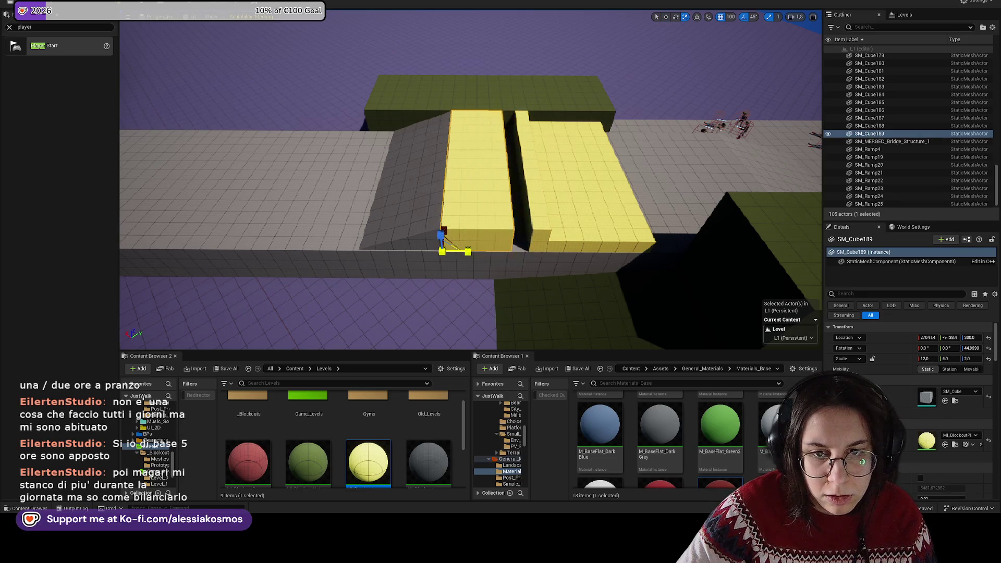
Step: Narrow the other yellow step block's Y scale from 6 to 4
click(574, 208)
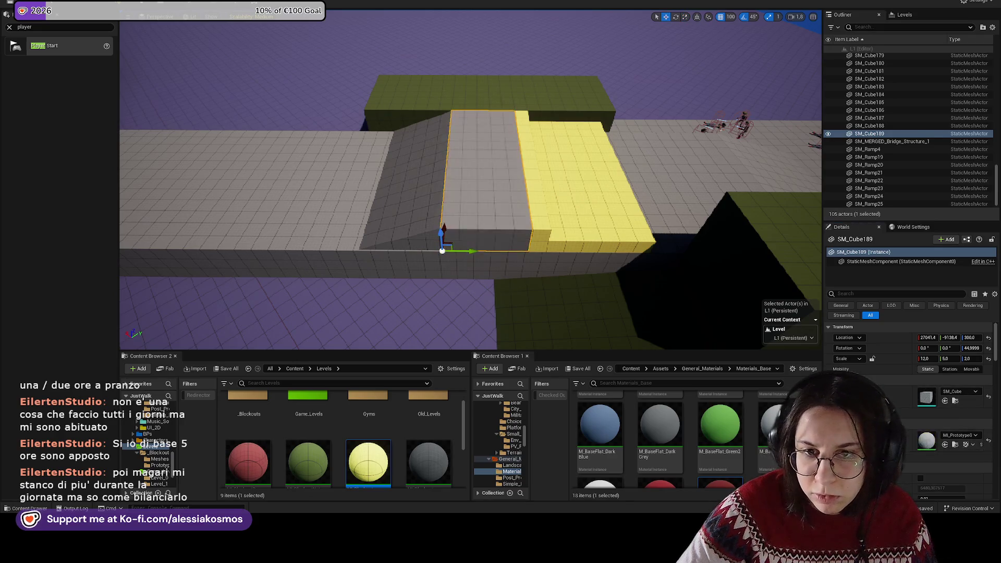
key(r)
mouse_move(459, 267)
mouse_down()
mouse_move(415, 251)
mouse_move(605, 287)
mouse_move(532, 296)
mouse_up()
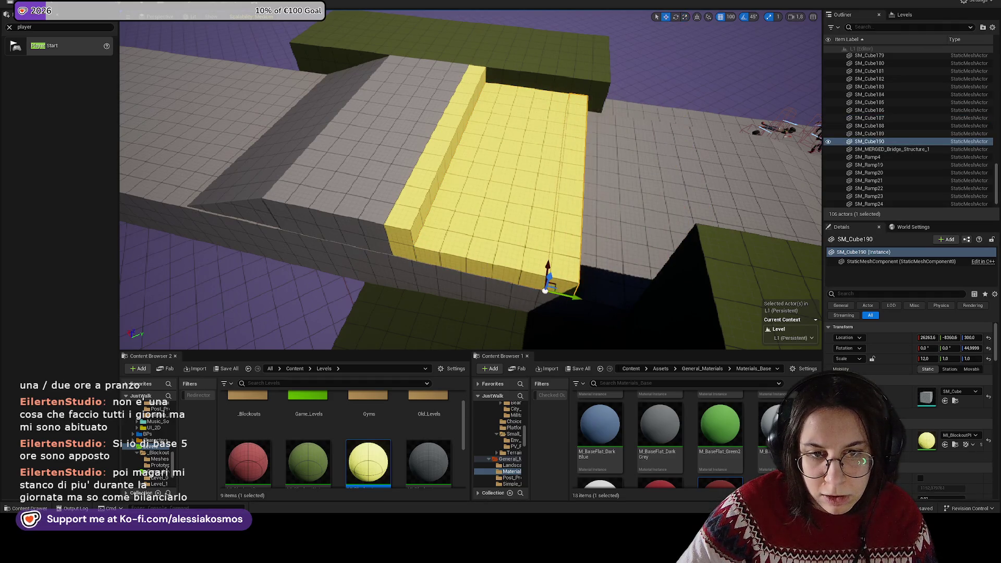
click(512, 271)
click(989, 444)
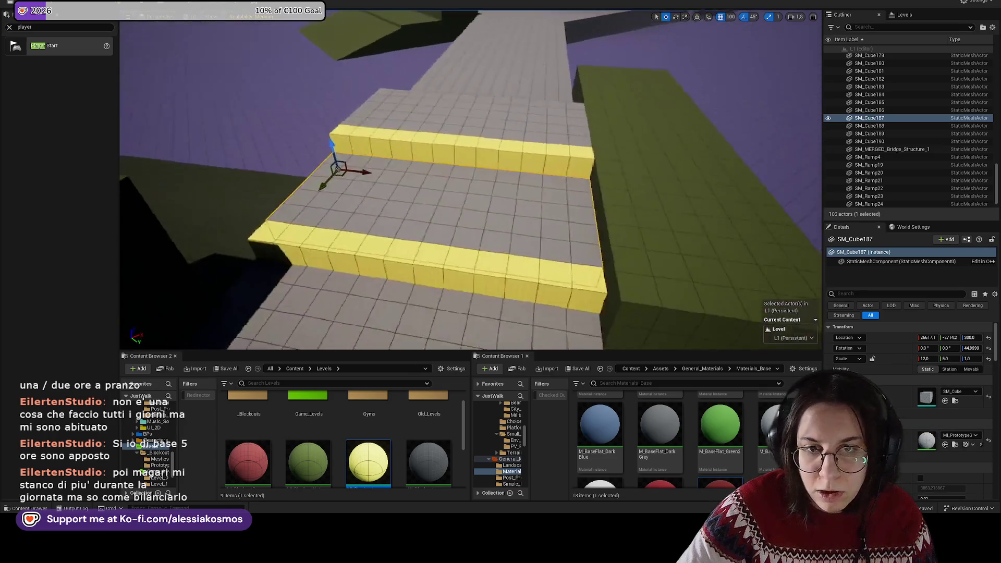
Step: Fly the view to the grey platform block near the black spheres and select it
key(f)
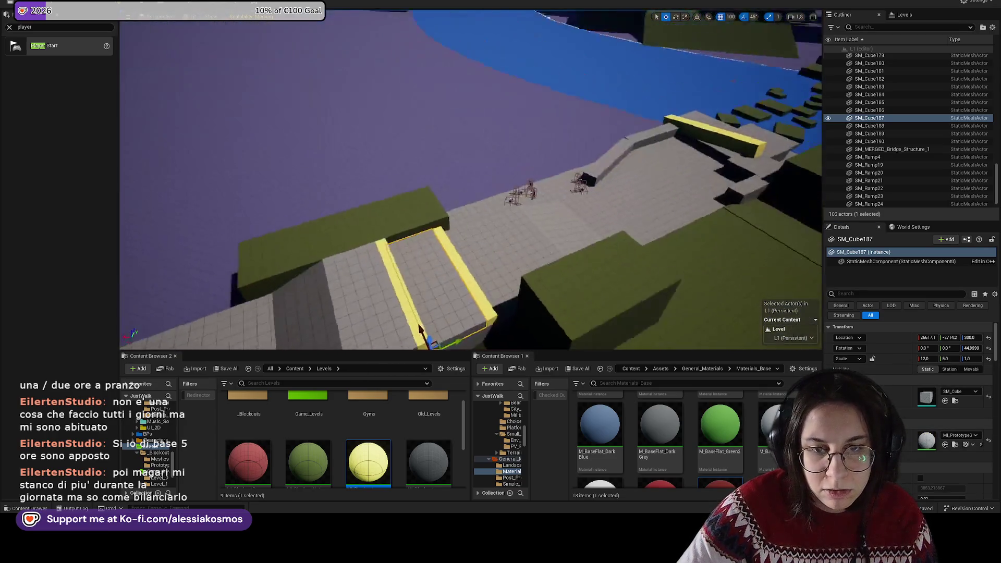
key(s)
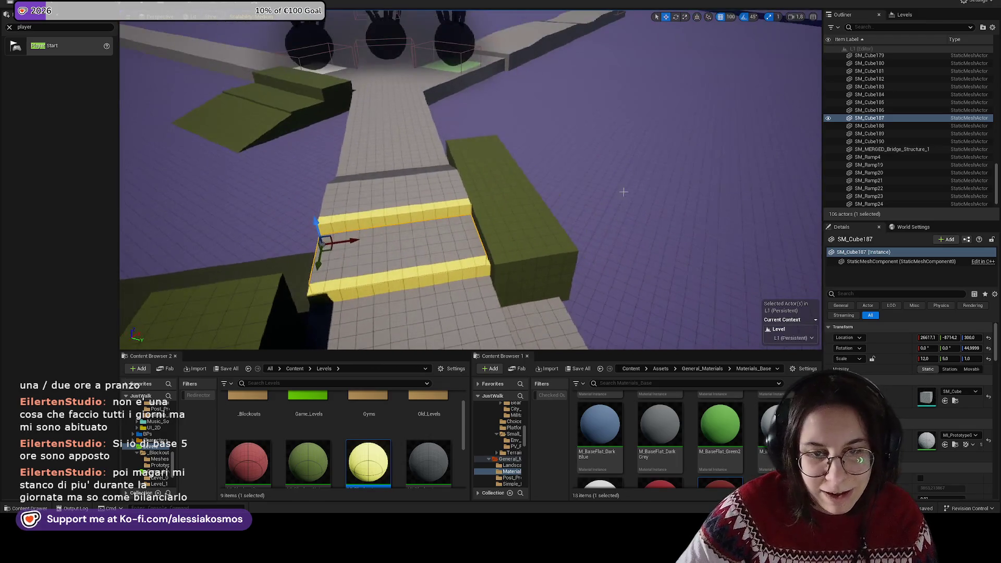
key(w)
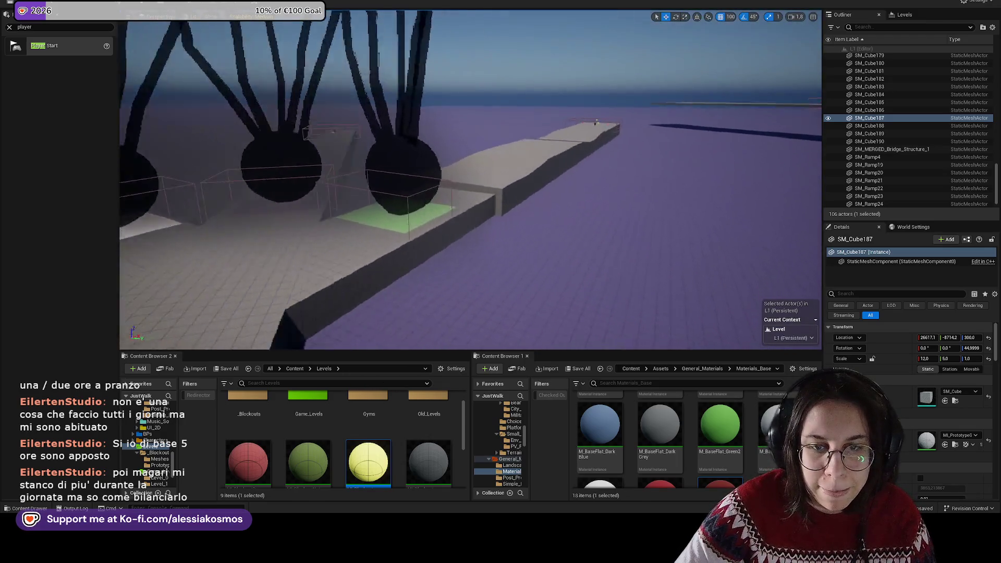
click(500, 188)
key(w)
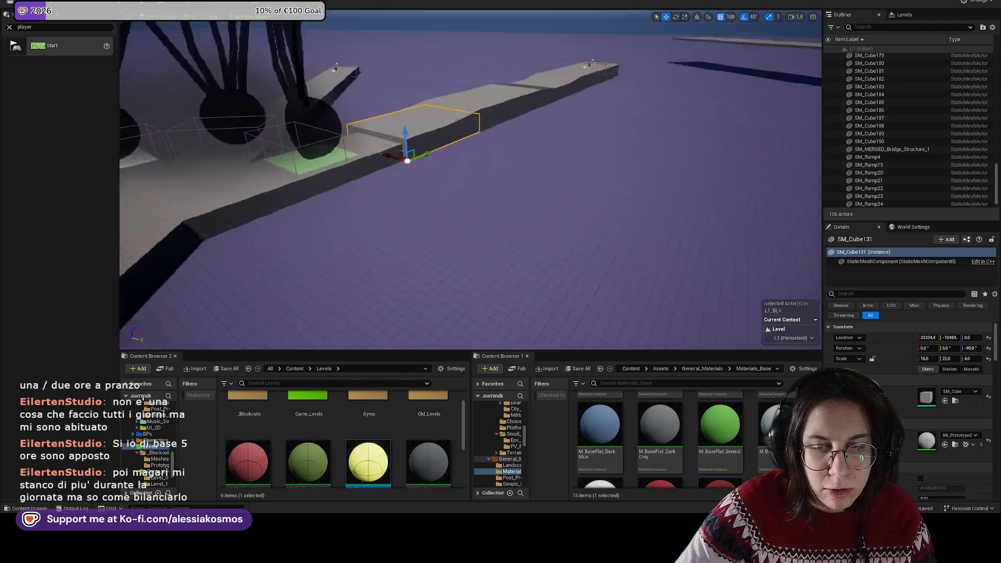
key(w)
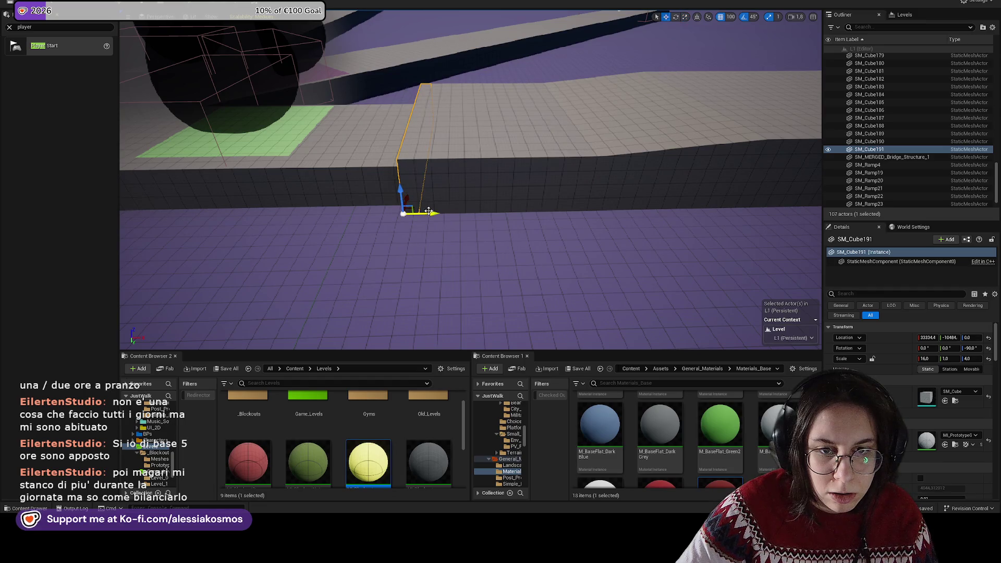
Step: Make the new thin wall yellow, then revert a trial height increase
drag(388, 459, 412, 136)
key(r)
mouse_move(465, 237)
mouse_down()
mouse_move(467, 253)
mouse_move(469, 203)
mouse_up()
key(w)
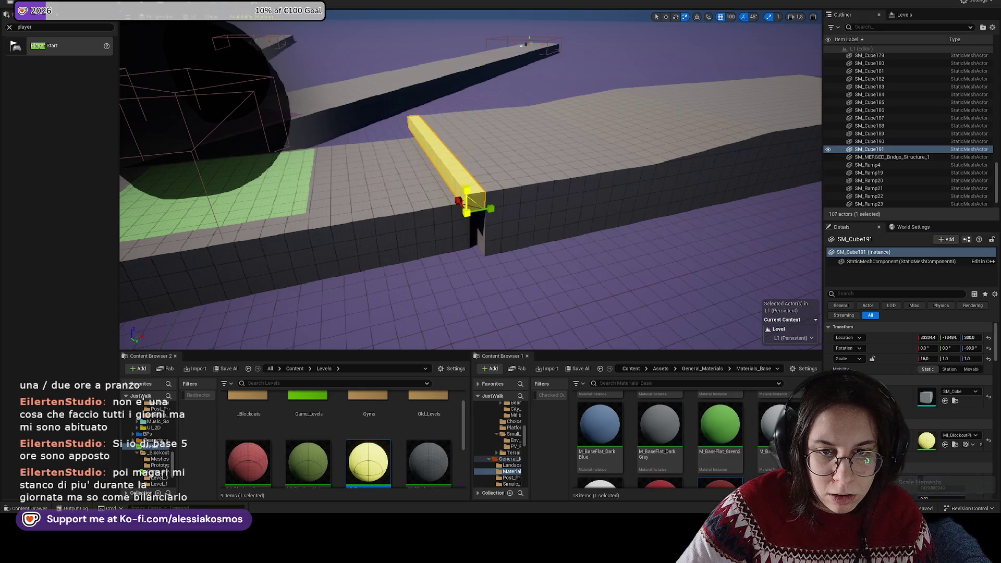
Step: Select the thin wall beside the big grey platform and apply MI_BlockoutPlatforming to it
click(530, 197)
scroll(530, 197, up, 3)
key(r)
mouse_move(532, 201)
mouse_down()
mouse_move(480, 190)
mouse_move(531, 193)
mouse_up()
click(530, 214)
click(573, 216)
drag(595, 202, 618, 202)
click(616, 202)
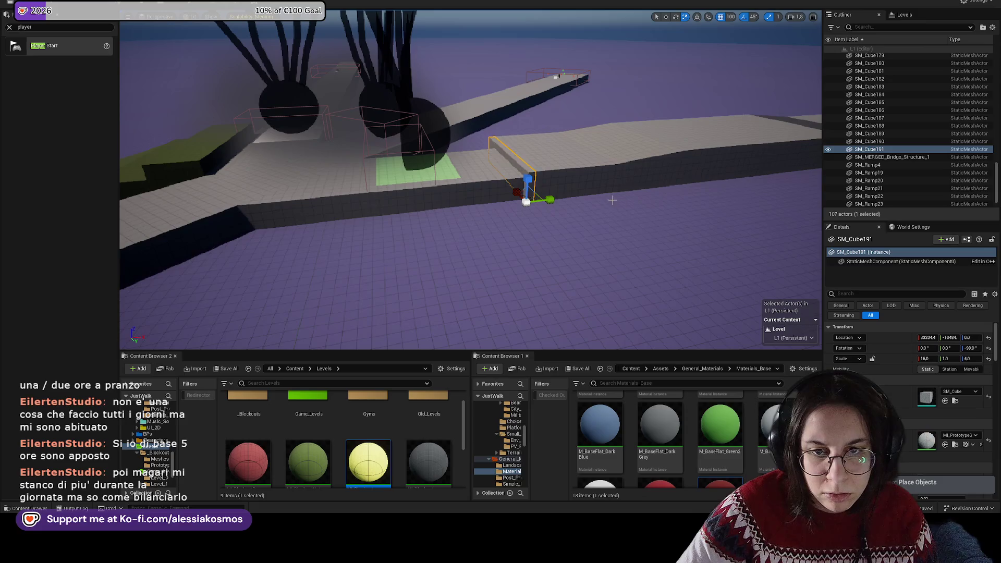
mouse_move(390, 458)
mouse_down()
mouse_move(538, 158)
mouse_move(583, 100)
mouse_move(563, 114)
mouse_move(657, 137)
mouse_up()
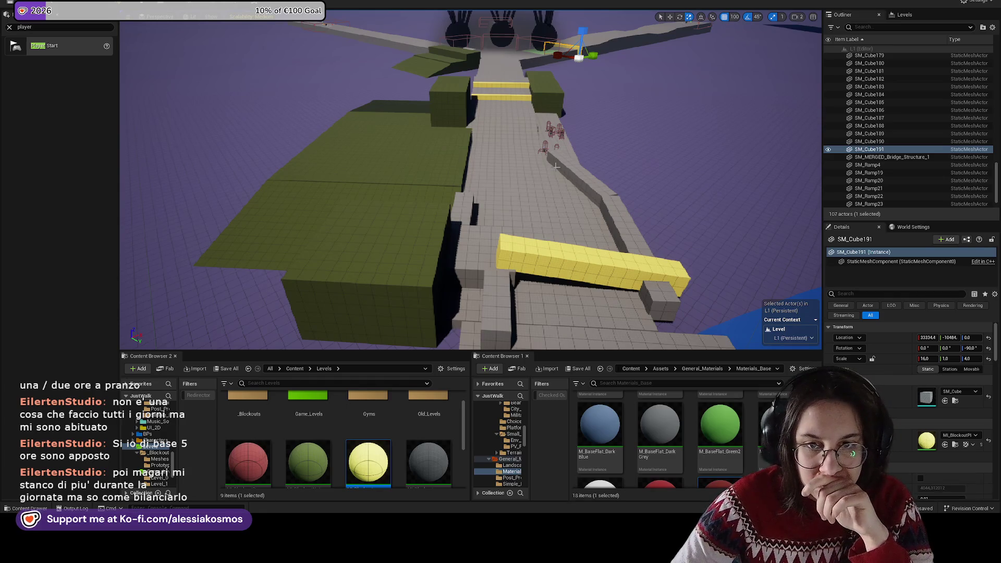
Step: Duplicate a green block and place the copy beside the walkway
click(442, 167)
drag(442, 167, 457, 167)
drag(483, 129, 441, 192)
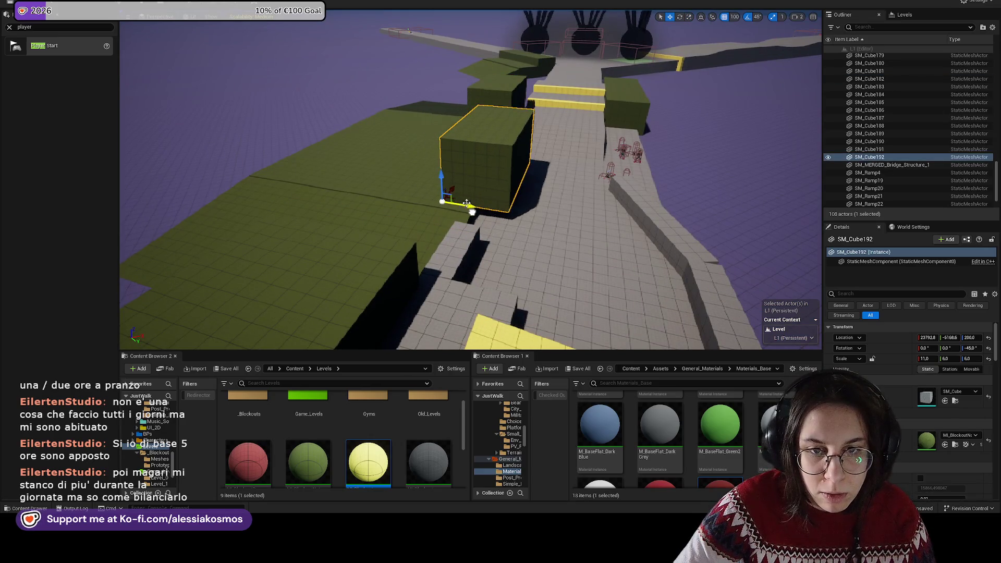
mouse_move(520, 186)
mouse_down()
mouse_move(389, 223)
mouse_move(373, 211)
mouse_move(369, 175)
mouse_up()
key(r)
key(w)
Step: Copy the right green cube further left, set Scale Z to 3, and lengthen X from 12 to 15
click(518, 178)
mouse_move(518, 178)
mouse_down()
mouse_move(367, 169)
mouse_move(368, 178)
mouse_move(354, 157)
mouse_move(404, 185)
mouse_up()
key(r)
key(w)
drag(321, 205, 365, 198)
key(r)
drag(485, 209, 454, 209)
Step: Nudge the long green block into place beside the walkway and yellow beam
mouse_move(547, 277)
mouse_down()
mouse_move(472, 142)
mouse_move(526, 157)
mouse_move(441, 127)
mouse_up()
click(472, 141)
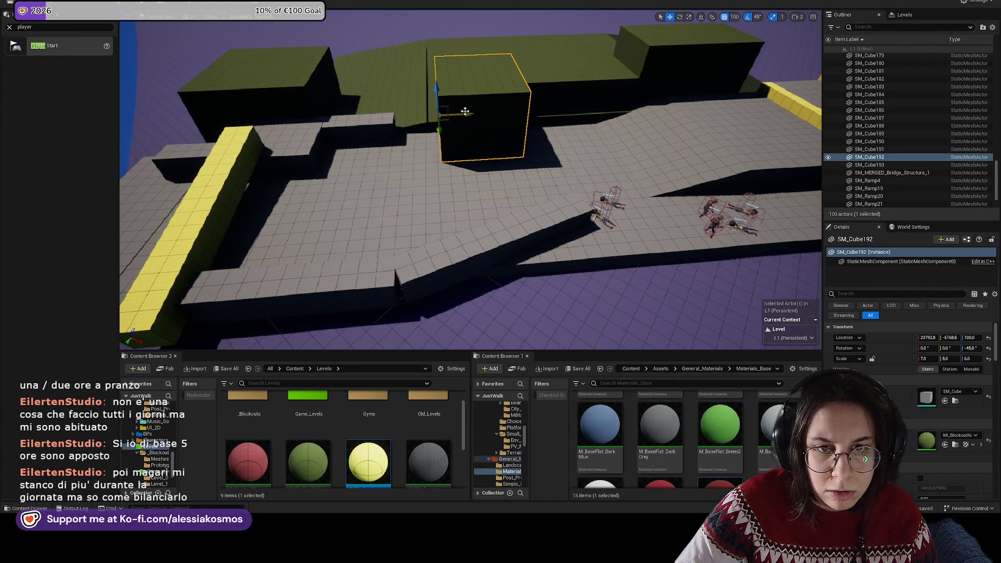
mouse_move(414, 109)
mouse_down()
mouse_move(481, 65)
mouse_move(459, 68)
mouse_move(478, 94)
mouse_move(366, 126)
mouse_up()
click(482, 64)
key(r)
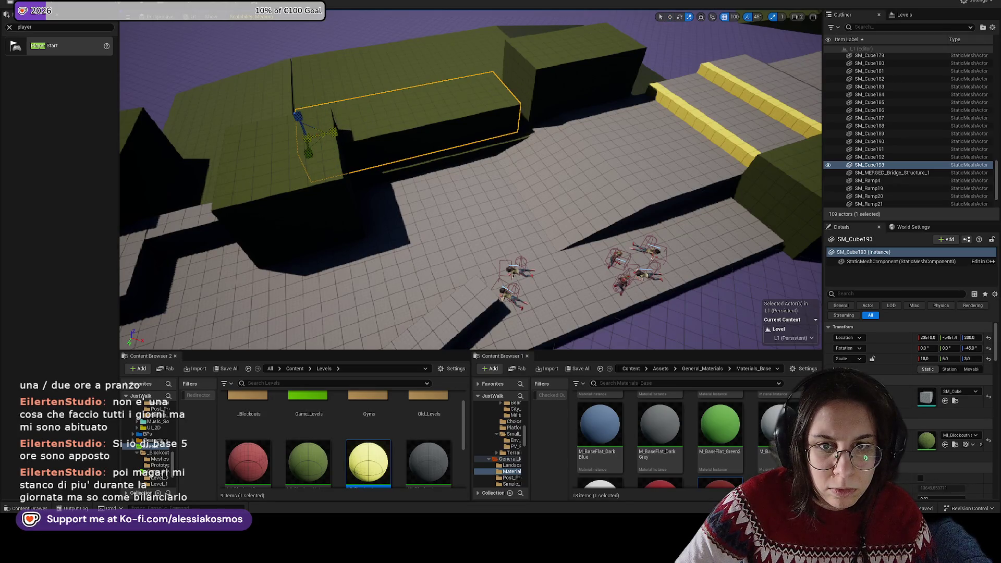
mouse_move(366, 126)
mouse_down()
mouse_move(363, 203)
mouse_move(490, 96)
mouse_move(449, 104)
mouse_move(448, 73)
mouse_move(449, 121)
mouse_up()
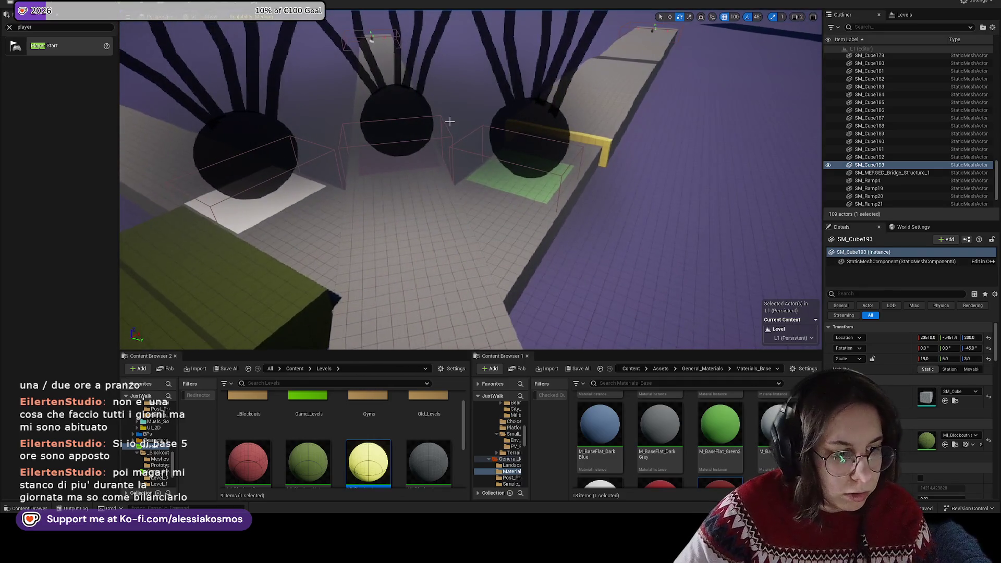
drag(531, 207, 521, 222)
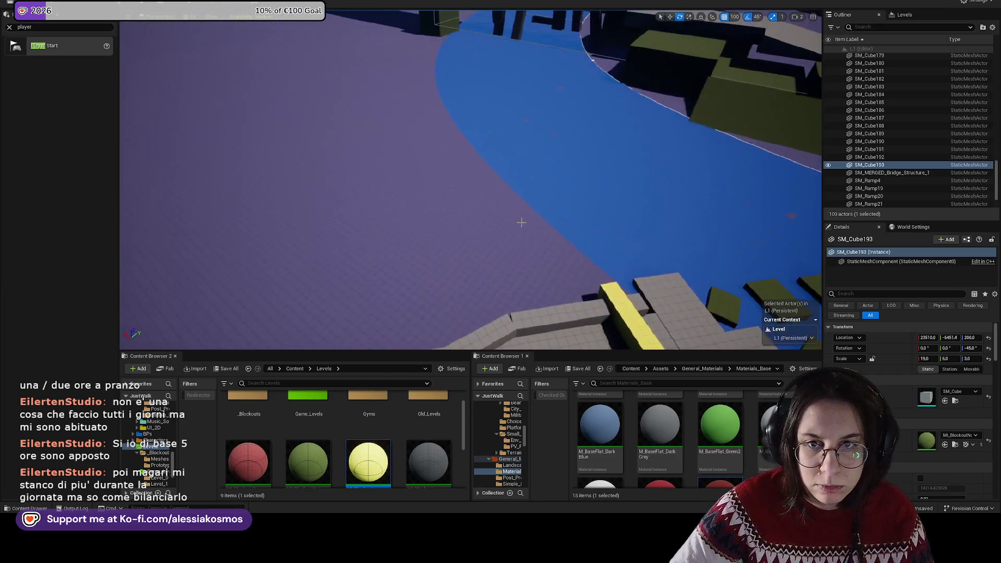
mouse_move(547, 130)
mouse_down()
mouse_move(506, 151)
mouse_move(477, 112)
mouse_up()
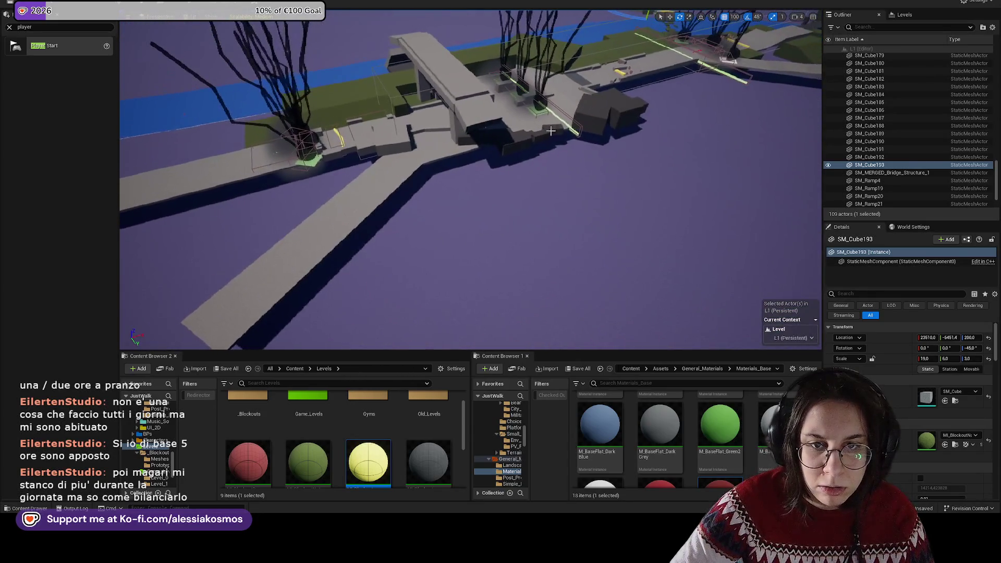
click(477, 111)
key(f)
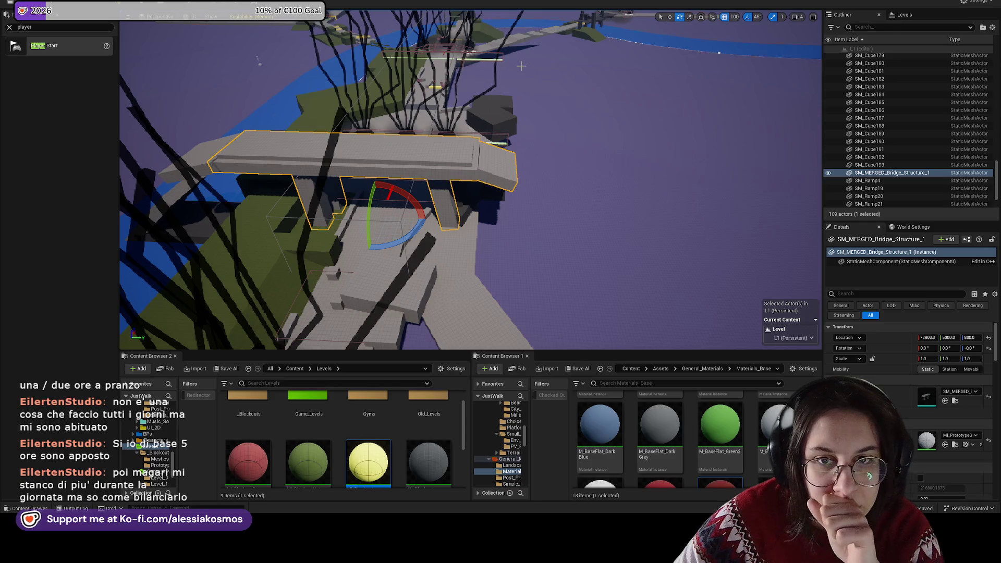
drag(514, 49, 514, 31)
drag(469, 261, 479, 198)
click(479, 190)
mouse_move(485, 128)
mouse_down()
mouse_move(482, 192)
mouse_move(403, 240)
mouse_move(443, 214)
mouse_up()
key(Delete)
click(403, 240)
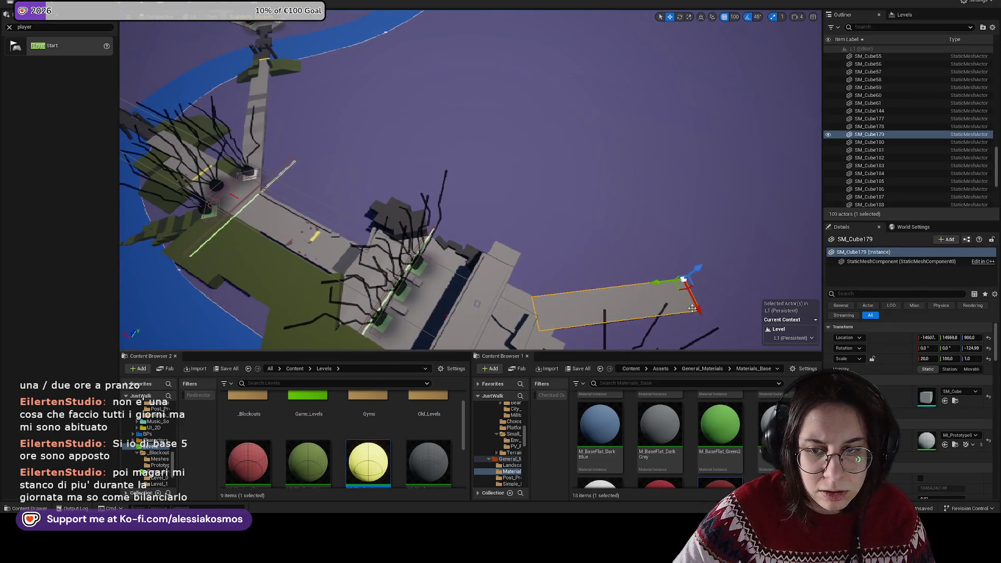
Step: Alt-drag SM_Cube179 into SM_Cube194 and move it up-left beside the walkway near the bridge
mouse_move(684, 280)
mouse_down()
mouse_move(579, 154)
mouse_move(370, 190)
mouse_move(376, 128)
mouse_move(454, 153)
mouse_move(615, 178)
mouse_move(615, 196)
mouse_move(587, 224)
mouse_move(714, 291)
mouse_move(771, 347)
mouse_up()
key(f)
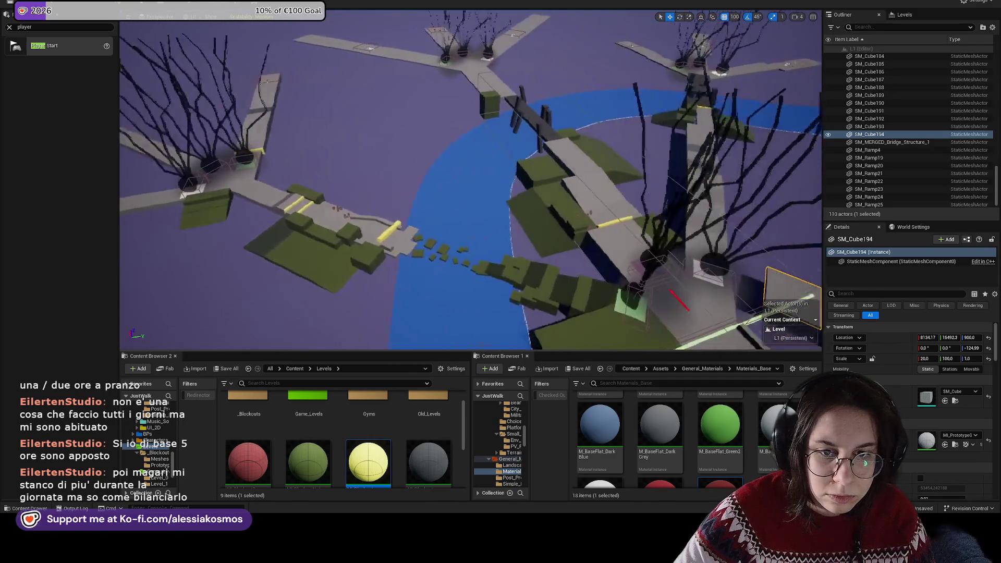
scroll(437, 206, down, 2)
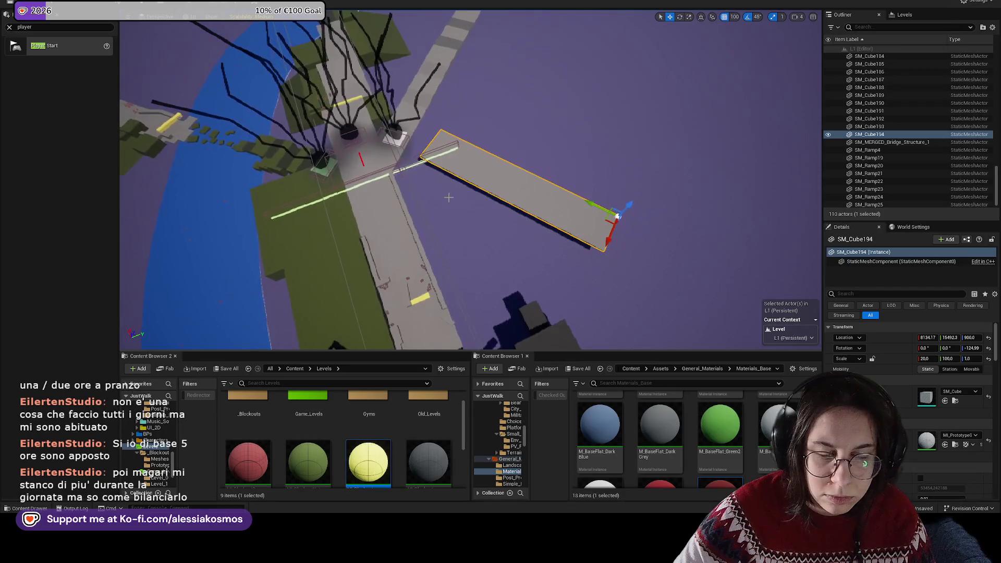
mouse_move(590, 203)
mouse_down()
mouse_move(563, 189)
mouse_move(457, 199)
mouse_up()
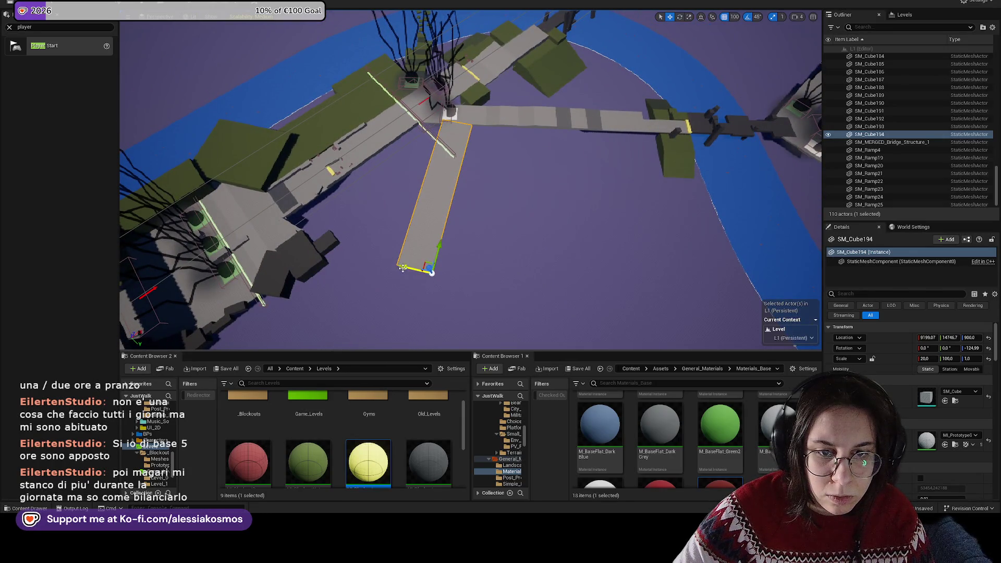
drag(417, 271, 418, 219)
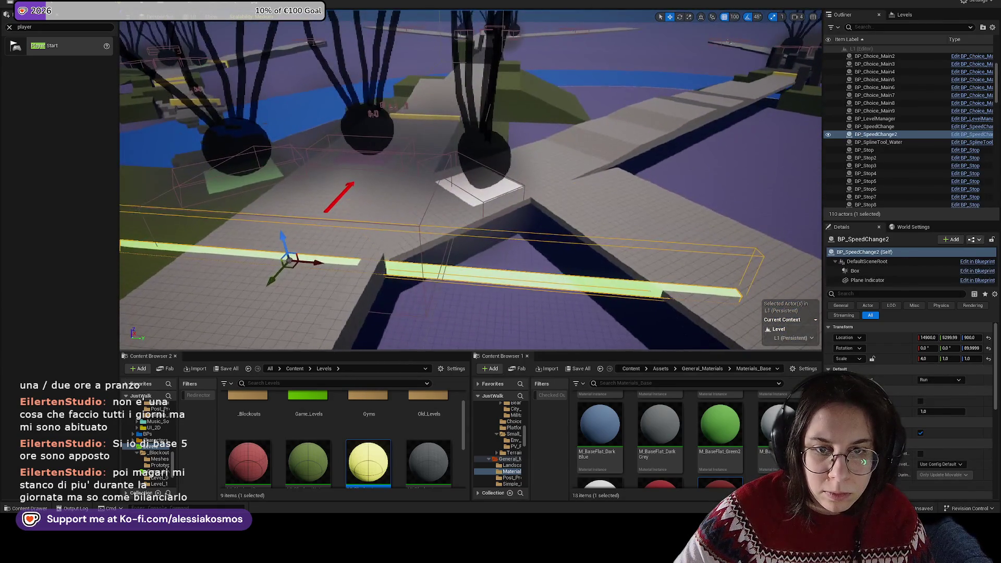
click(365, 278)
mouse_move(365, 276)
mouse_down()
mouse_move(375, 271)
mouse_move(331, 262)
mouse_up()
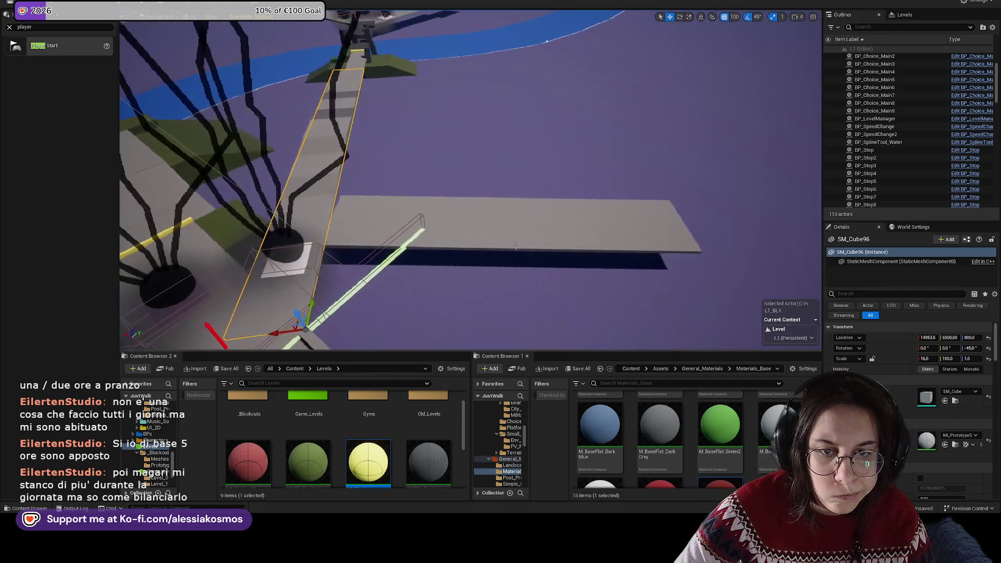
click(543, 239)
mouse_move(543, 239)
mouse_down()
mouse_move(499, 227)
mouse_move(596, 231)
mouse_move(584, 249)
mouse_move(608, 281)
mouse_up()
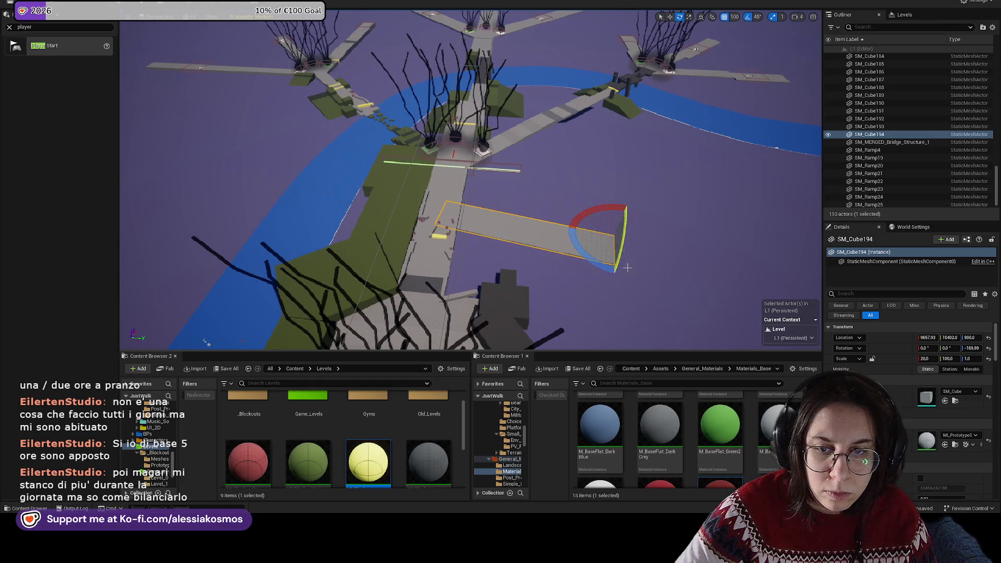
Step: Reset the plank's rotation to zero and slide it along the walkway
click(989, 349)
key(w)
mouse_move(633, 232)
mouse_down()
mouse_move(483, 229)
mouse_move(461, 147)
mouse_move(396, 150)
mouse_move(361, 128)
mouse_move(378, 161)
mouse_up()
Step: Set rotation snapping to 5°, tilt the slab 5° into a ramp, and shorten it
key(e)
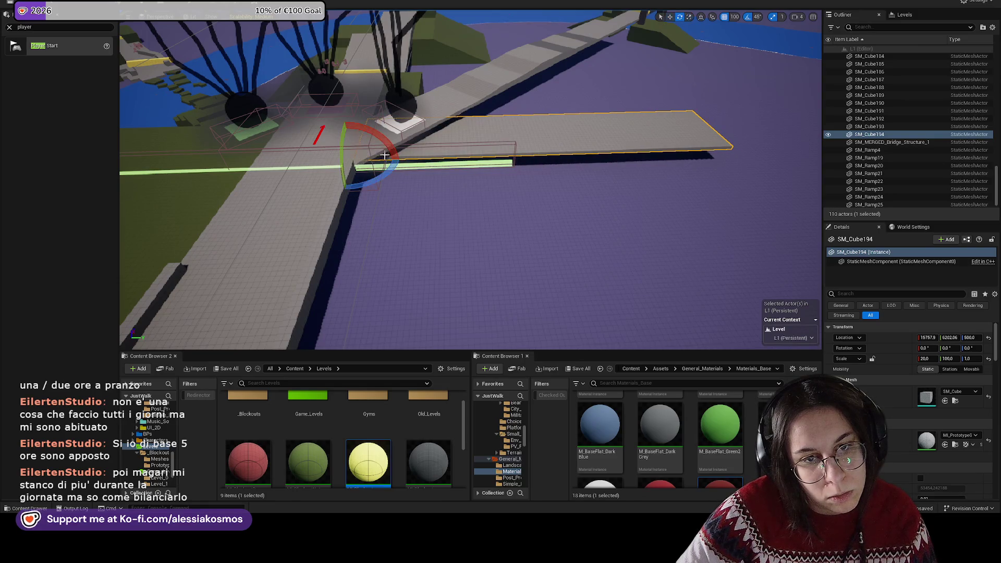
drag(344, 123, 344, 122)
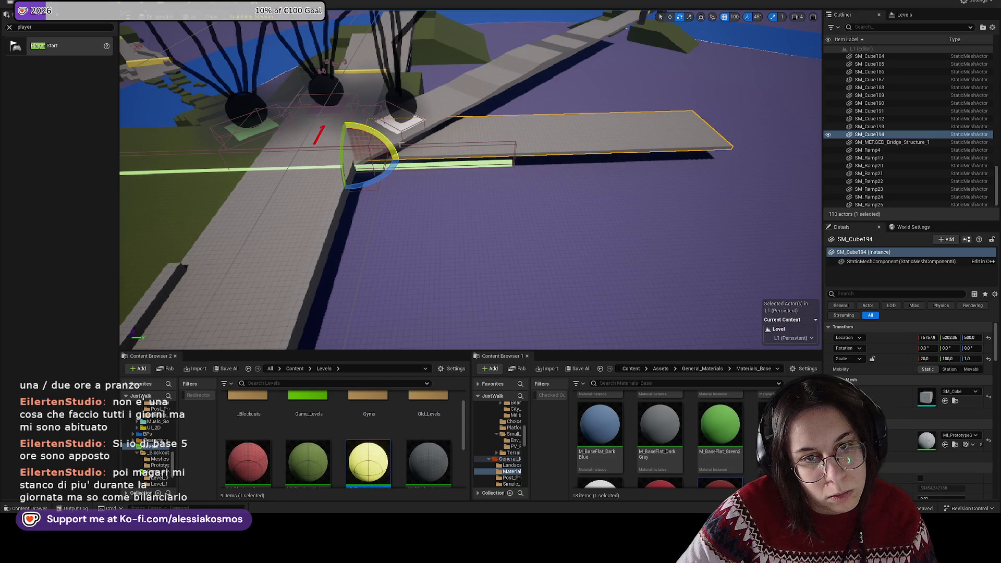
click(757, 20)
click(761, 38)
mouse_move(347, 127)
mouse_down()
mouse_move(360, 136)
mouse_move(351, 130)
mouse_up()
key(r)
drag(476, 161, 451, 169)
mouse_move(341, 118)
mouse_down()
mouse_move(355, 167)
mouse_move(537, 177)
mouse_up()
Step: Duplicate the slab along the bridge, reset its tilt, and shorten it from 82 to 60
key(e)
click(989, 349)
key(f)
key(r)
mouse_move(476, 211)
mouse_down()
mouse_move(579, 211)
mouse_move(526, 211)
mouse_move(439, 250)
mouse_up()
mouse_move(575, 206)
mouse_down()
mouse_move(553, 209)
mouse_move(724, 188)
mouse_up()
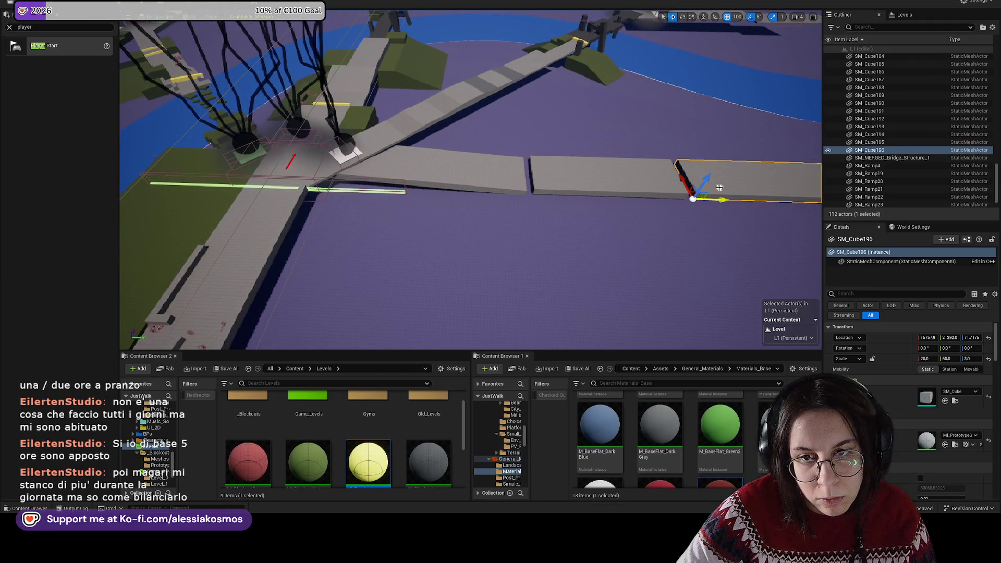
key(e)
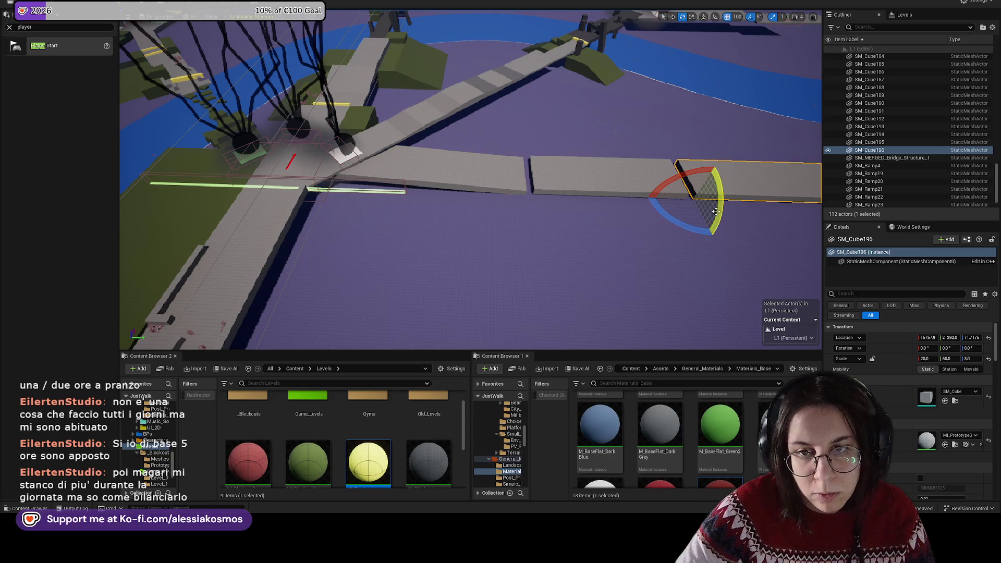
drag(681, 211, 574, 197)
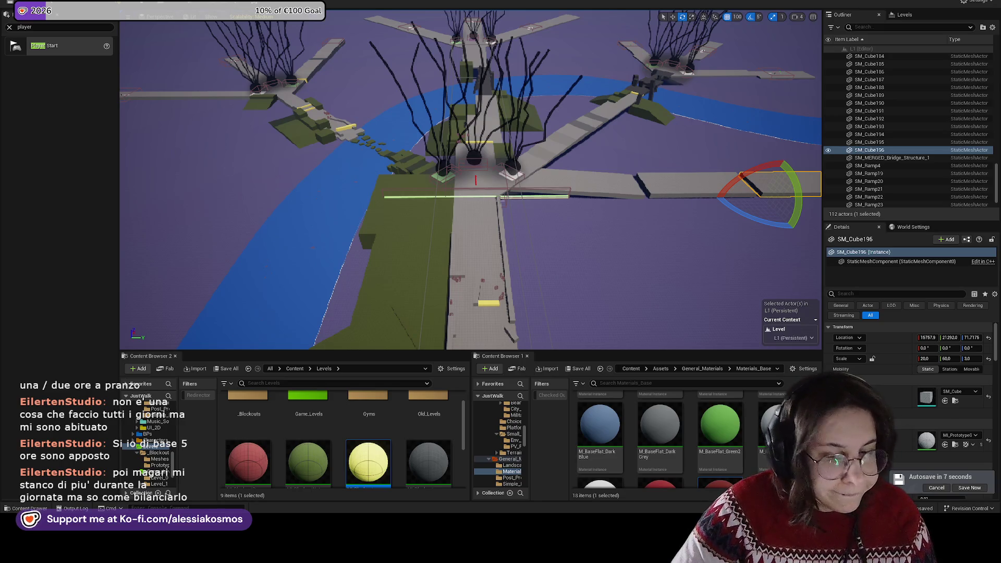
Step: Rotate the lower-left grey plank about Z to roughly −180°
drag(569, 229, 368, 216)
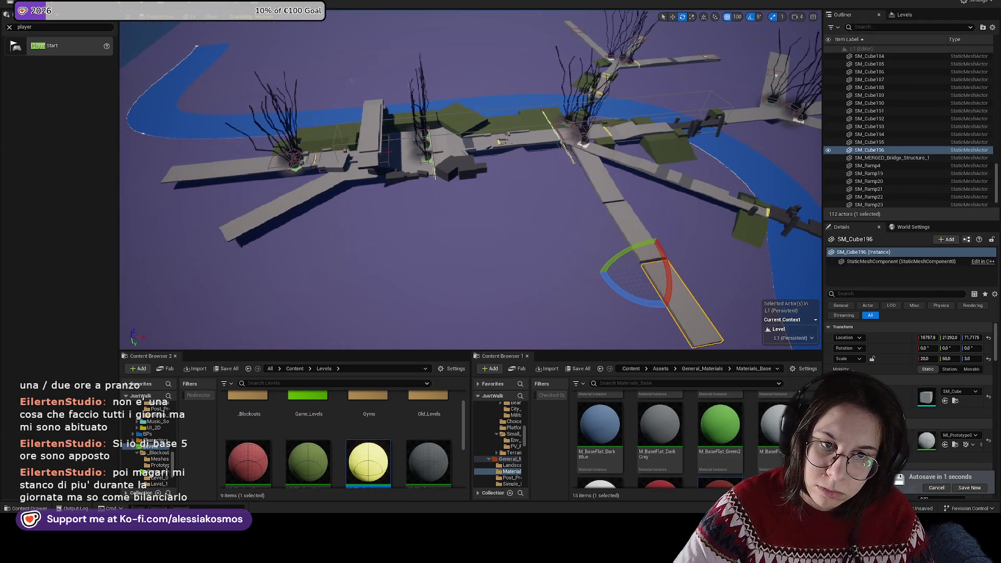
click(245, 224)
key(f)
mouse_move(376, 292)
mouse_down()
mouse_move(329, 272)
mouse_move(339, 284)
mouse_move(478, 257)
mouse_up()
key(w)
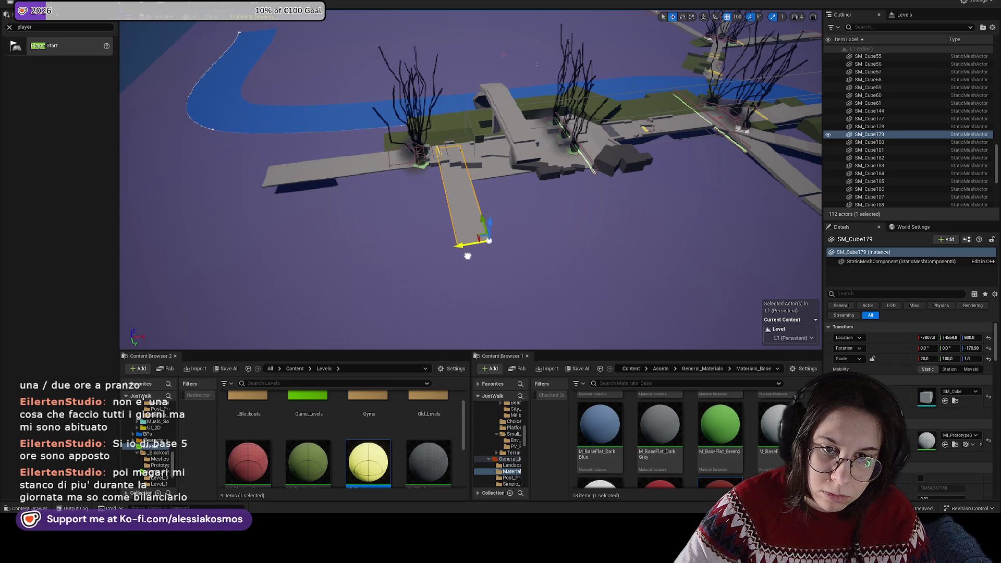
Step: Slide the plank further along its length and tilt it by 5°
mouse_move(480, 222)
mouse_down()
mouse_move(496, 273)
mouse_move(519, 302)
mouse_move(531, 297)
mouse_up()
scroll(531, 297, down, 3)
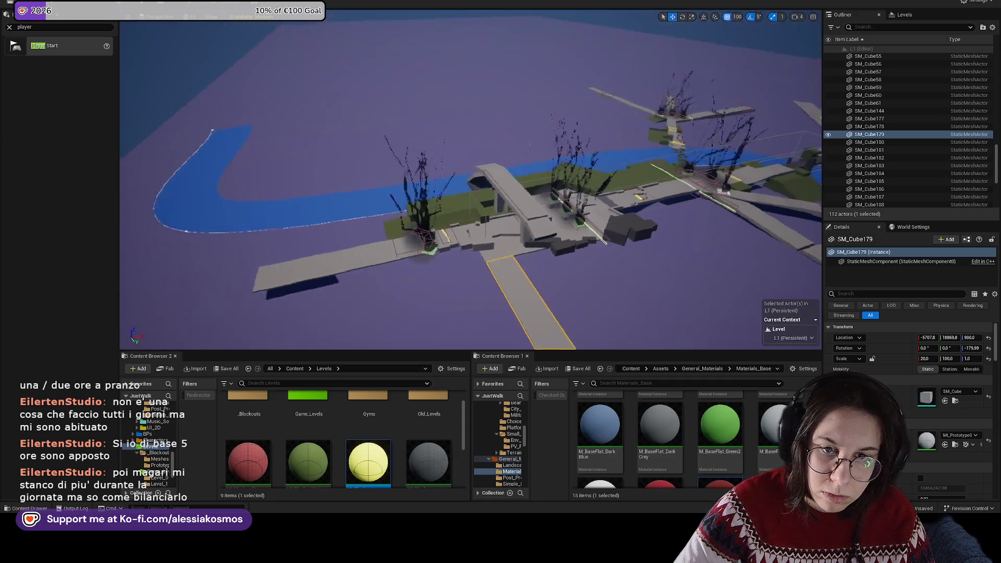
key(w)
key(s)
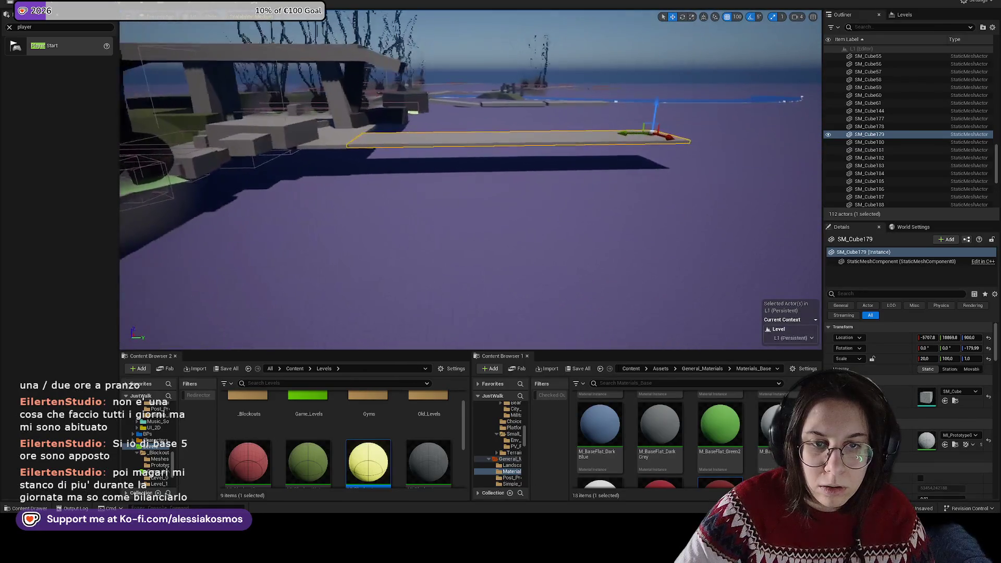
key(w)
key(e)
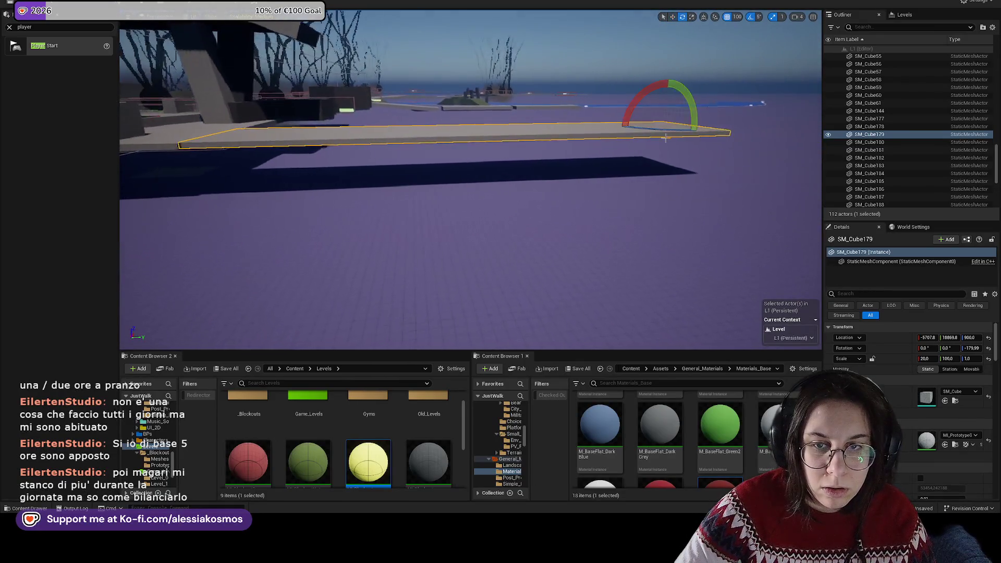
mouse_move(702, 122)
mouse_down()
mouse_move(698, 137)
mouse_move(641, 113)
mouse_up()
key(w)
Step: Alt-drag a copy of the plank, reset its rotation to zero, and slide it along
drag(611, 144, 499, 139)
key(e)
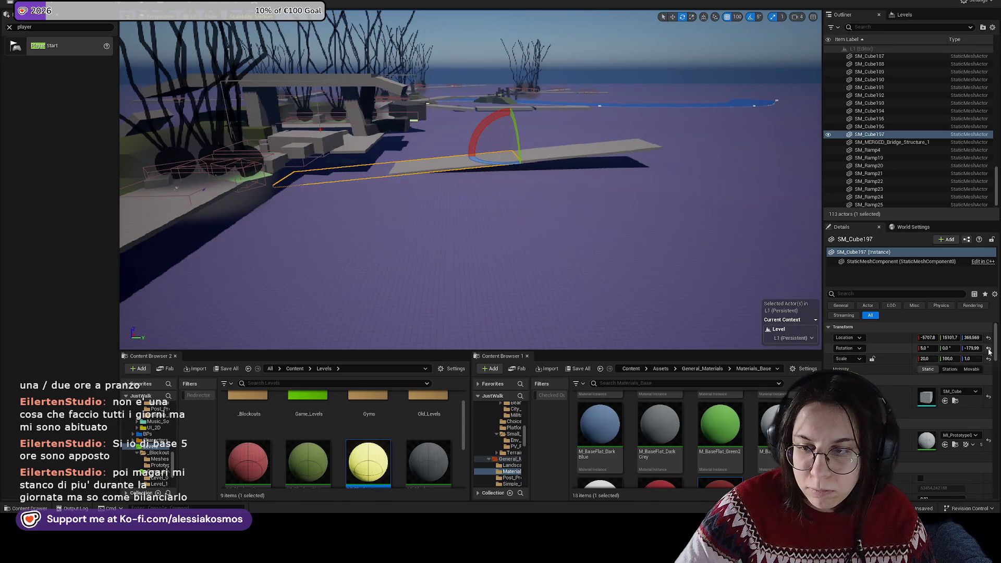
click(989, 348)
scroll(470, 183, up, 5)
key(w)
mouse_move(649, 180)
mouse_down()
mouse_move(469, 183)
mouse_move(423, 195)
mouse_move(364, 161)
mouse_move(358, 140)
mouse_move(521, 146)
mouse_move(222, 195)
mouse_move(526, 156)
mouse_move(485, 104)
mouse_move(489, 218)
mouse_up()
Step: Restore an accidentally deleted plank and set the copied plank's length scale to 12
click(500, 157)
key(e)
key(Delete)
key(ctrl+z)
key(w)
click(489, 218)
key(r)
click(946, 359)
text(12)
key(Return)
Step: Copy the short slab alongside itself and tip the second slab 25° into a ramp
drag(487, 241, 560, 243)
key(w)
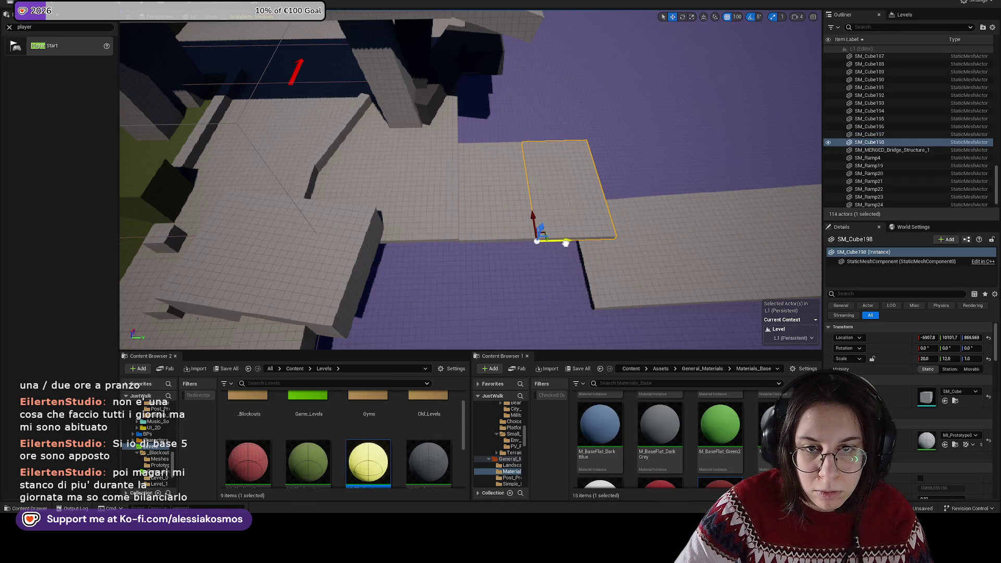
click(496, 224)
ctrl+click(549, 226)
mouse_move(551, 225)
mouse_down()
mouse_move(452, 202)
mouse_move(447, 192)
mouse_move(438, 209)
mouse_up()
click(451, 202)
key(e)
key(w)
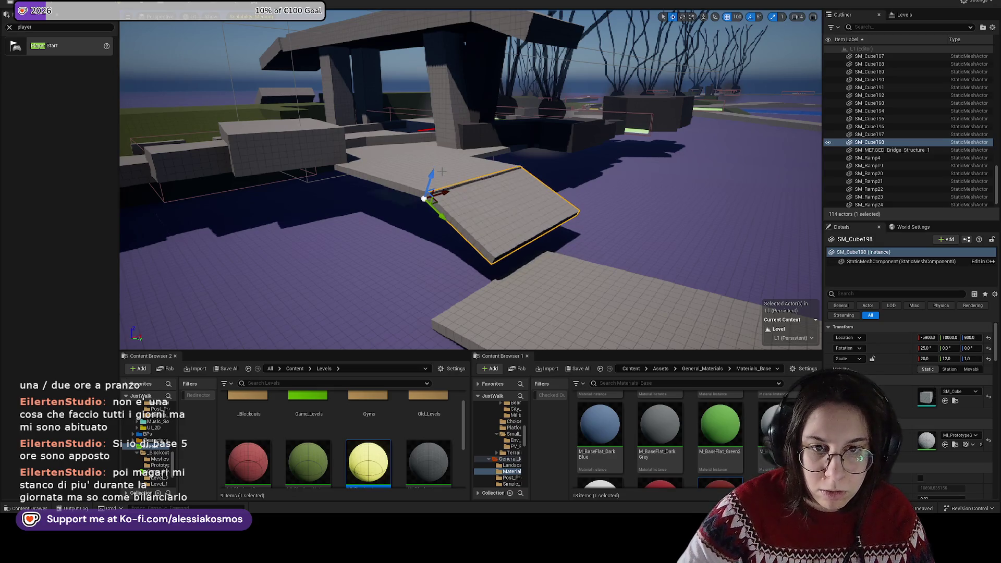
Step: Stretch the long plank to Scale Y 50, move it into place, and save the level
mouse_move(416, 160)
mouse_down()
mouse_move(566, 204)
mouse_move(543, 78)
mouse_move(530, 81)
mouse_up()
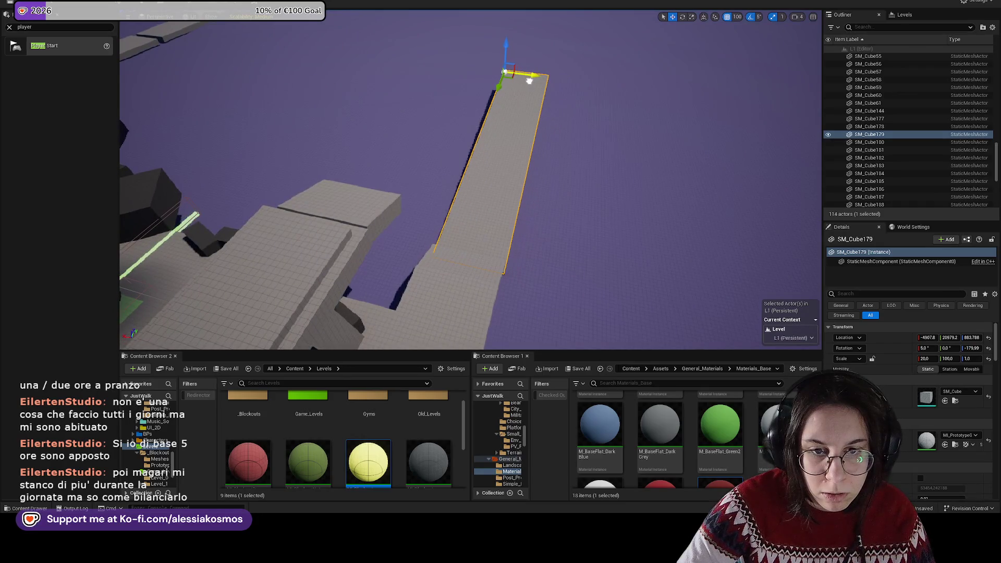
click(947, 359)
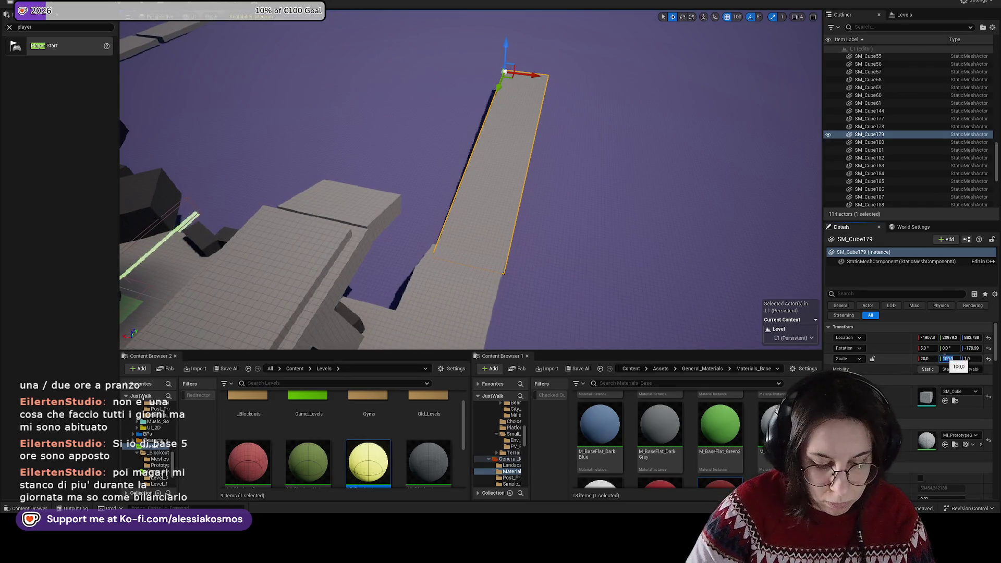
key(Return)
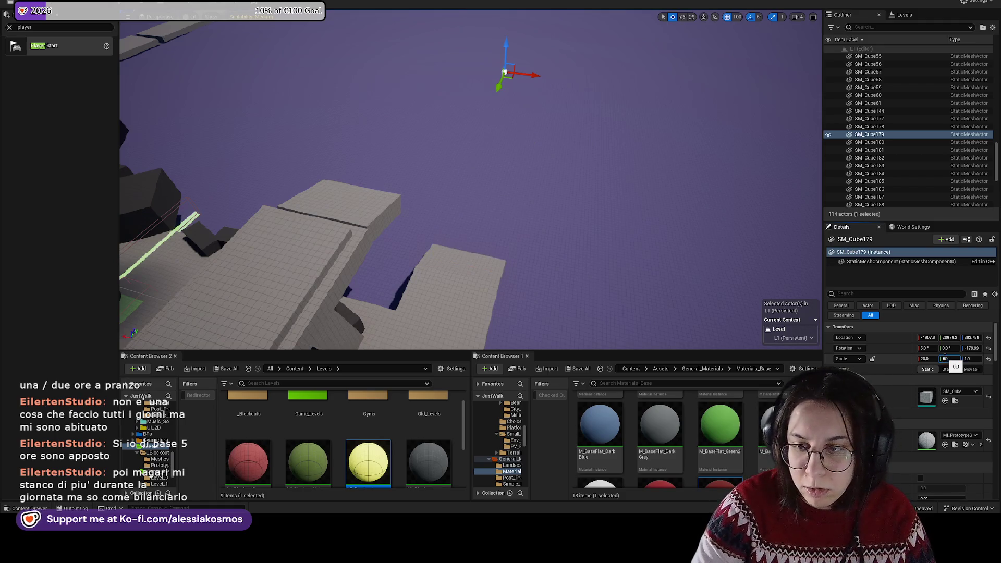
key(Return)
mouse_move(498, 89)
mouse_down()
mouse_move(458, 149)
mouse_move(585, 116)
mouse_move(652, 167)
mouse_move(670, 132)
mouse_move(669, 151)
mouse_move(729, 198)
mouse_move(655, 149)
mouse_up()
key(ctrl+s)
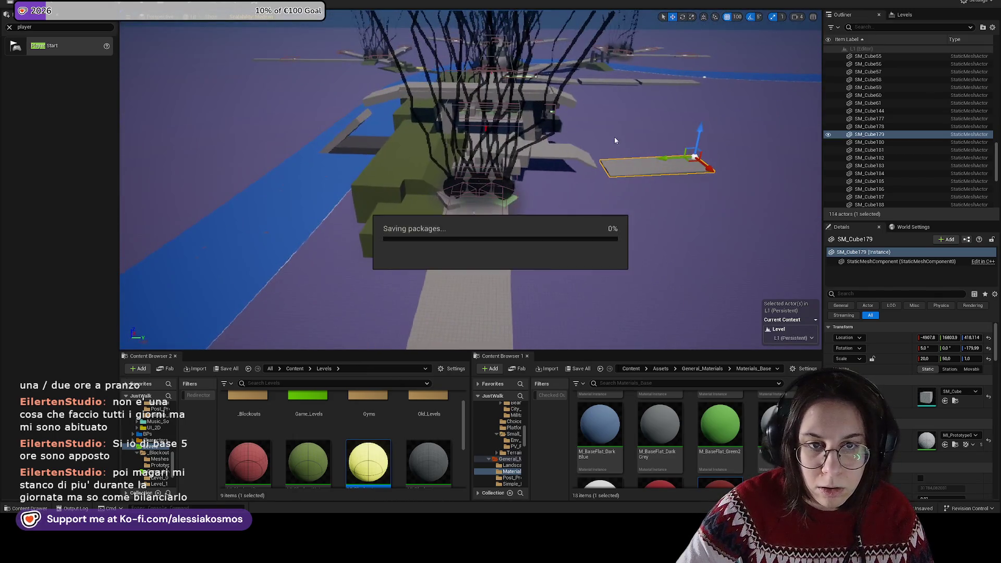
Step: Alt-drag a copy of the plank along Y and reset the copy's tilt to zero
key(w)
key(e)
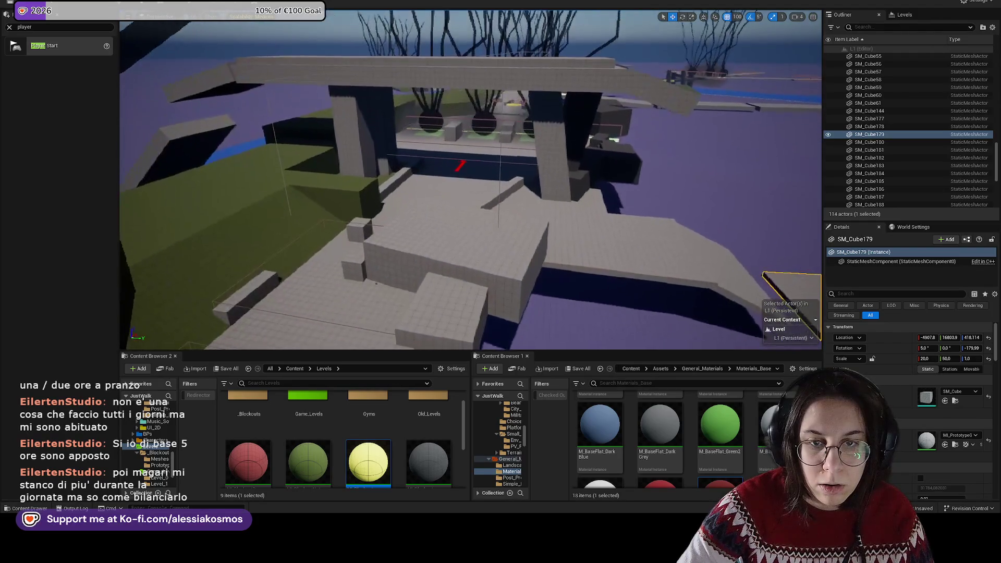
drag(638, 200, 639, 200)
mouse_move(598, 244)
mouse_down()
mouse_move(599, 232)
mouse_move(652, 203)
mouse_up()
drag(470, 180, 470, 180)
click(988, 348)
drag(619, 191, 620, 191)
click(459, 209)
key(f)
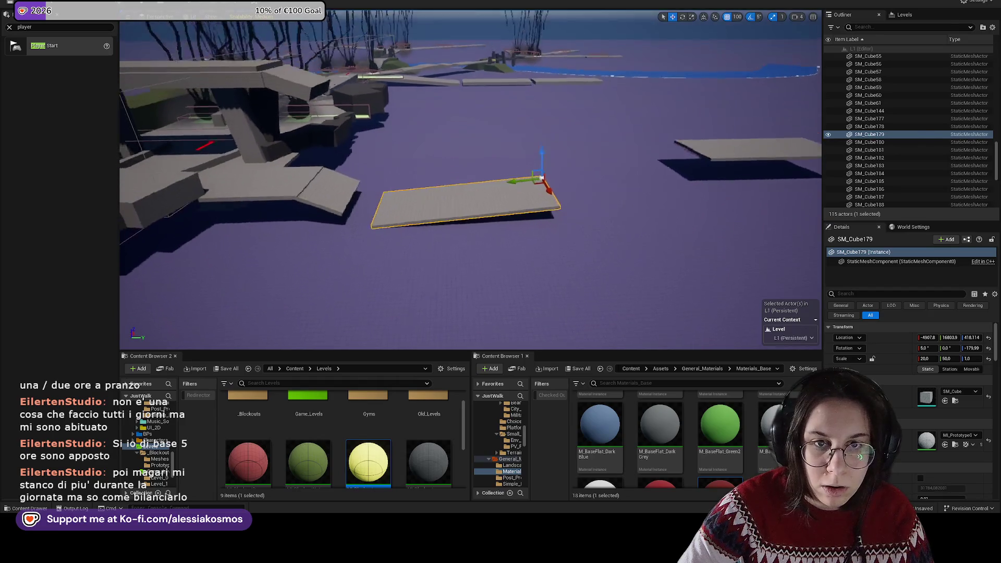
Step: Thicken the small tilted ramp to Scale Z 4 and settle it into place
drag(487, 223, 444, 188)
click(409, 168)
click(970, 359)
text(4)
key(Return)
drag(399, 150, 395, 163)
drag(802, 225, 802, 224)
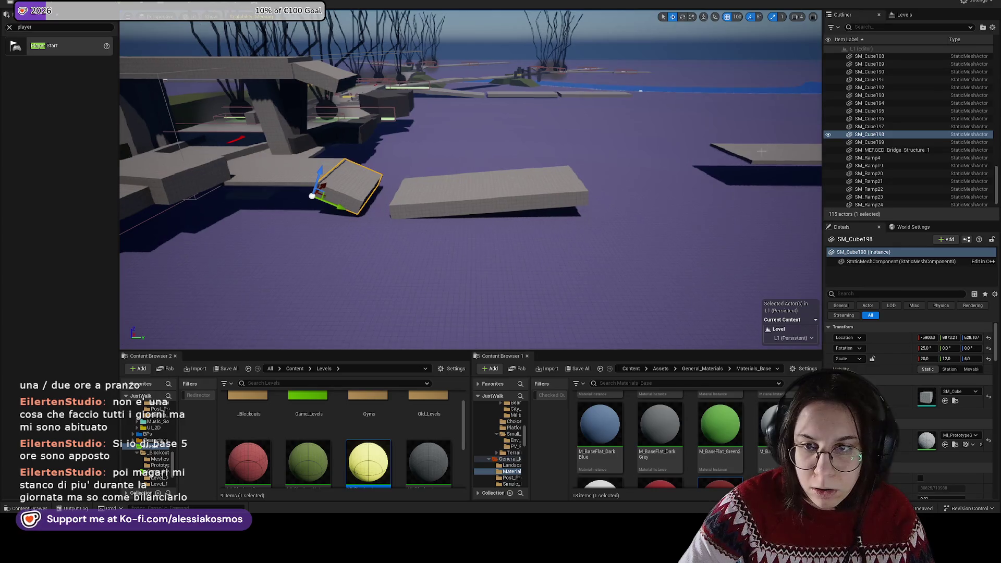
Step: Level slab SM_Cube199, move it beside the lower slab, and tilt it 5 degrees
click(870, 142)
drag(945, 338, 945, 338)
click(989, 348)
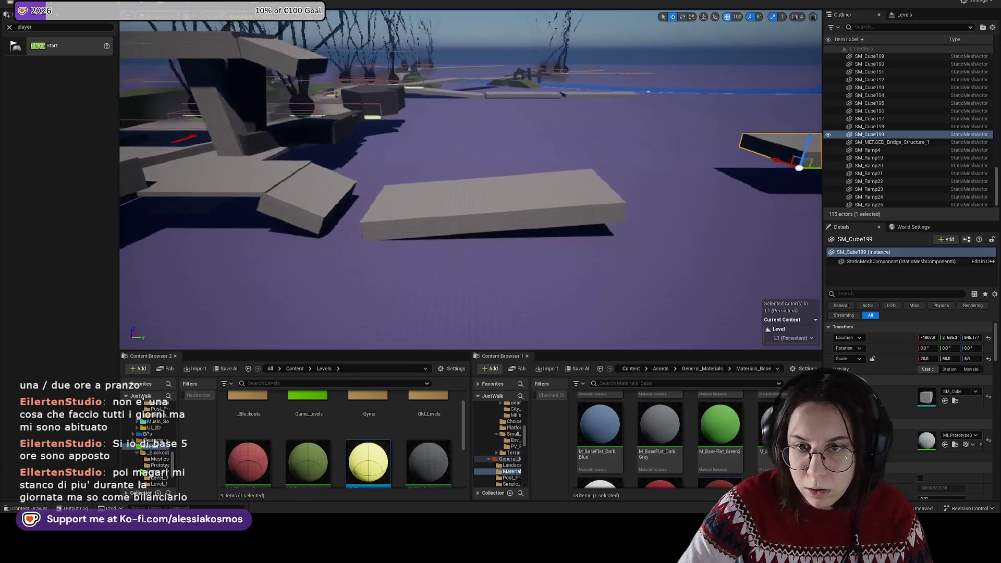
drag(709, 164, 586, 161)
key(f)
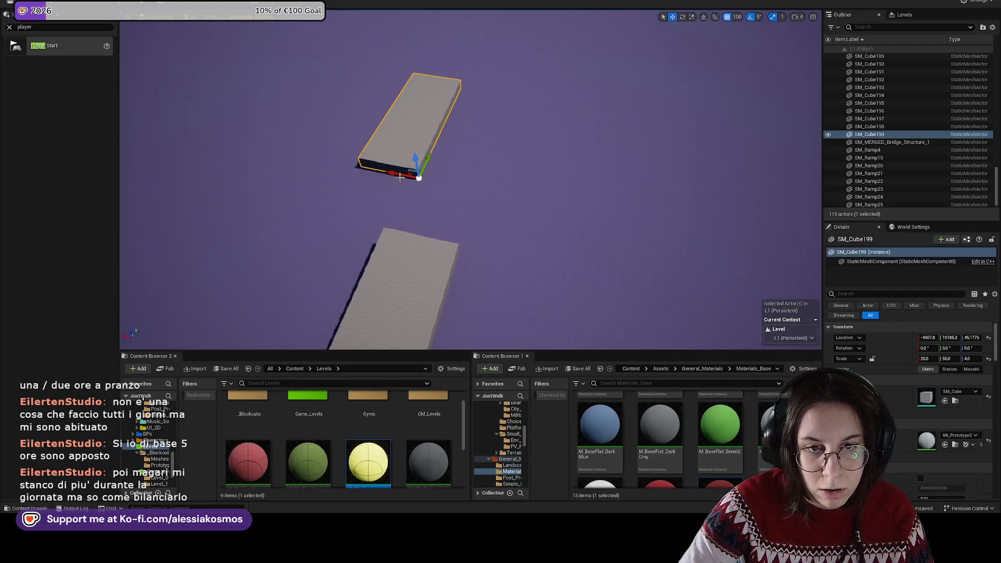
mouse_move(449, 184)
mouse_down()
mouse_move(444, 174)
mouse_move(429, 260)
mouse_move(469, 216)
mouse_move(447, 213)
mouse_move(459, 233)
mouse_move(432, 213)
mouse_up()
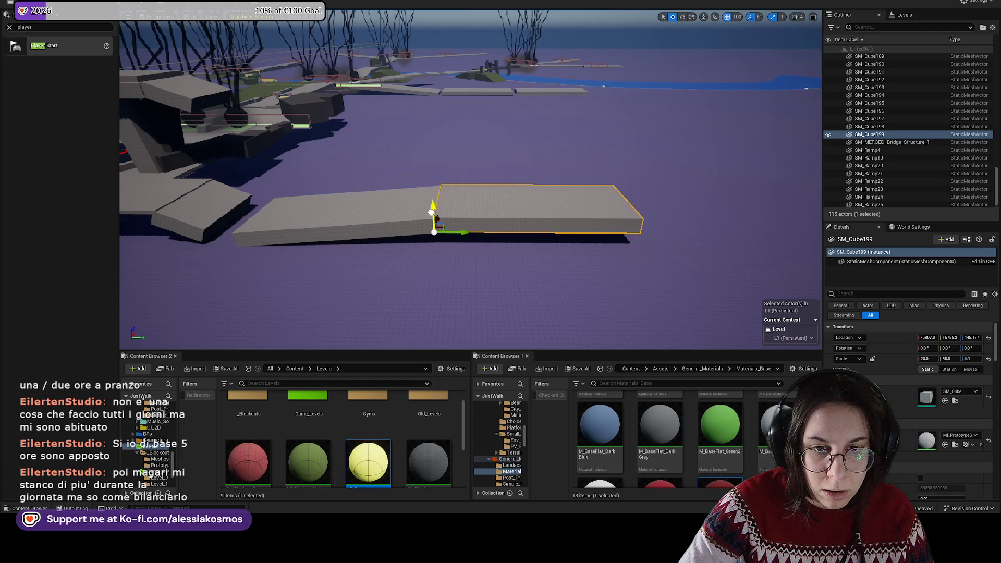
key(e)
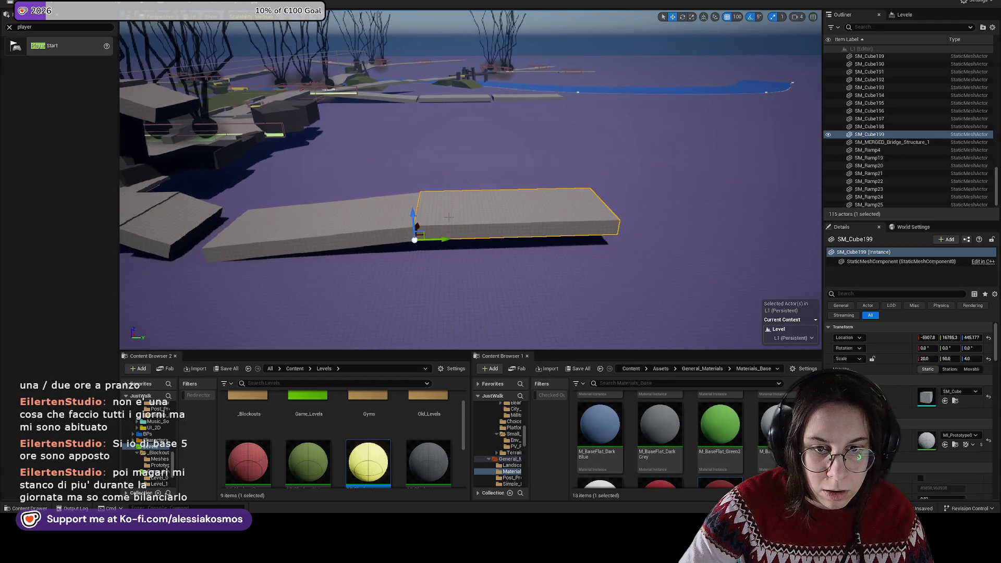
mouse_move(449, 225)
mouse_down()
mouse_move(453, 235)
mouse_move(433, 240)
mouse_move(594, 257)
mouse_move(578, 245)
mouse_up()
key(r)
key(w)
Step: Duplicate the platform, turn the copy −90° and stretch it into a long walkway
key(End)
key(End)
mouse_move(537, 272)
alt+mouse_down()
mouse_move(622, 271)
mouse_move(611, 272)
alt+mouse_up()
click(545, 265)
key(ctrl+d)
key(e)
mouse_move(511, 240)
mouse_down()
mouse_move(478, 284)
mouse_move(469, 275)
mouse_move(548, 269)
mouse_move(571, 204)
mouse_up()
key(w)
key(r)
drag(570, 251, 604, 187)
Step: Push the 20 × 50 × 4 walkway out along its length, place a copied slab, and inspect the layout
key(w)
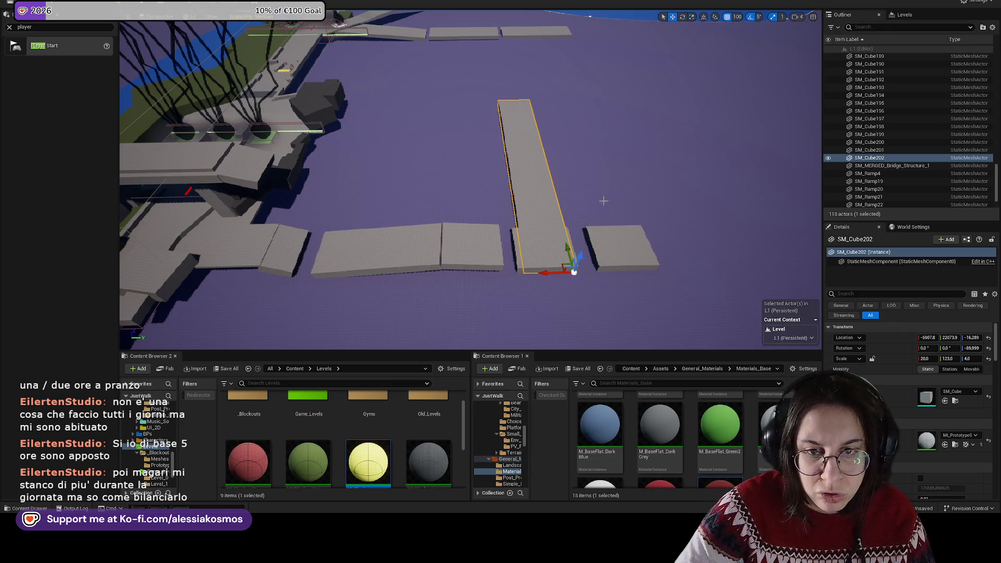
mouse_move(574, 271)
mouse_down()
mouse_move(554, 225)
mouse_move(565, 191)
mouse_move(558, 208)
mouse_move(483, 95)
mouse_up()
key(r)
key(w)
click(604, 165)
drag(604, 165, 591, 162)
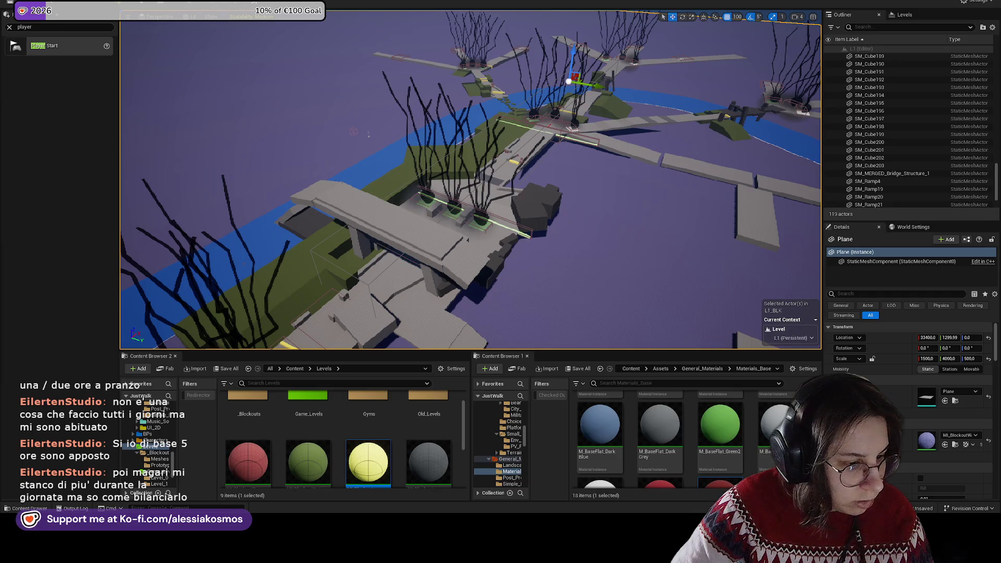
mouse_move(577, 186)
mouse_down()
mouse_move(561, 131)
mouse_move(535, 211)
mouse_up()
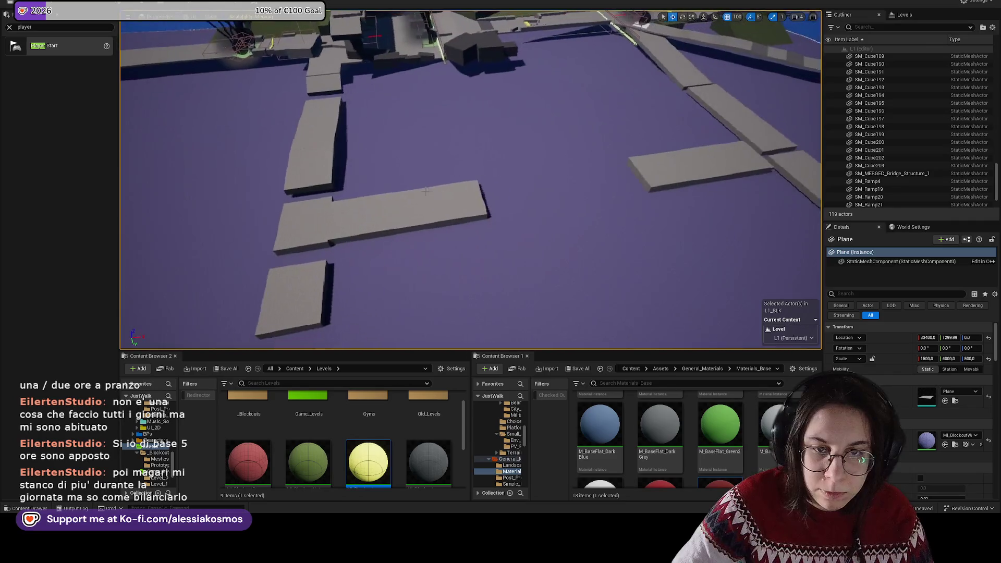
click(412, 188)
mouse_move(412, 188)
mouse_down()
mouse_move(401, 198)
mouse_move(495, 184)
mouse_move(480, 180)
mouse_move(466, 199)
mouse_up()
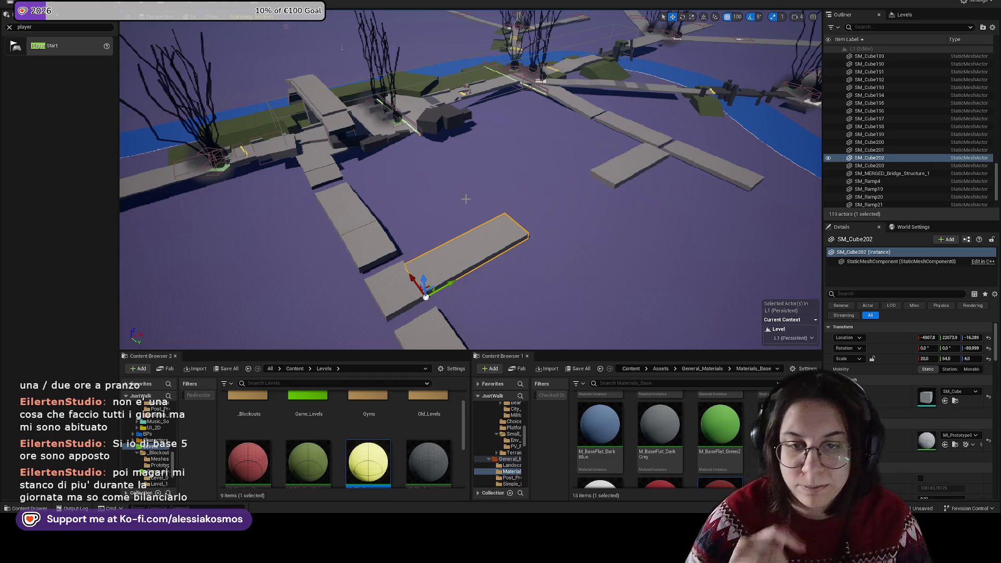
Step: Move the green slab left and out toward the river
mouse_move(465, 199)
mouse_down()
mouse_move(512, 192)
mouse_move(478, 201)
mouse_move(571, 204)
mouse_up()
click(479, 201)
mouse_move(442, 203)
mouse_down()
mouse_move(426, 200)
mouse_move(509, 220)
mouse_move(501, 215)
mouse_up()
drag(510, 173, 665, 142)
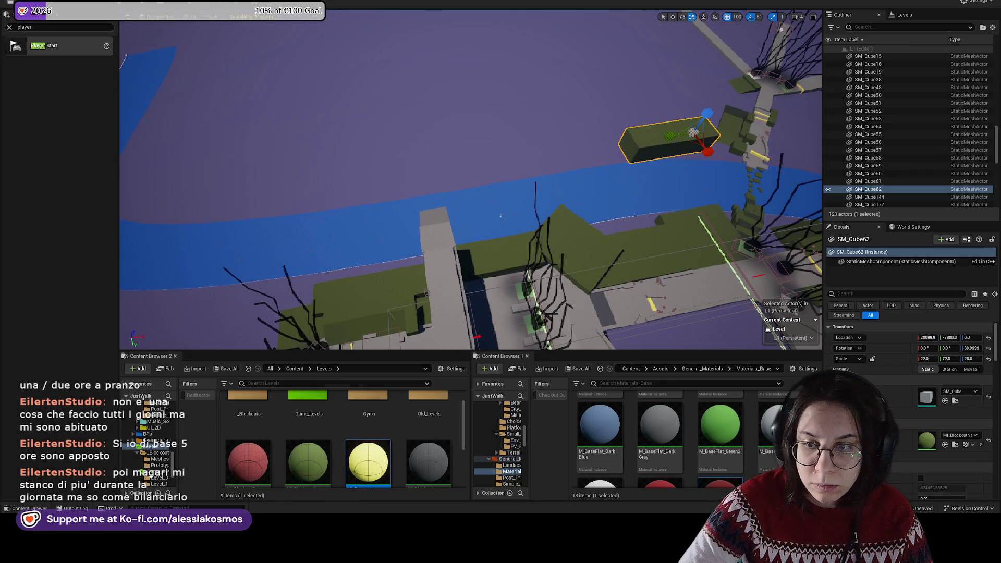
Step: Try length scales of 500 and 200, then thickness scales of 10 and 20
text(00)
key(Return)
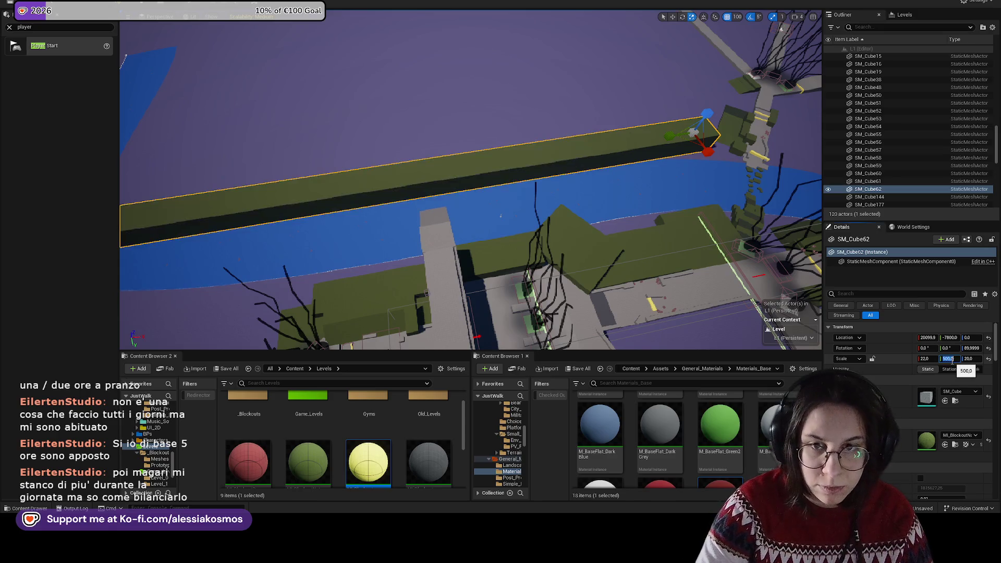
key(Return)
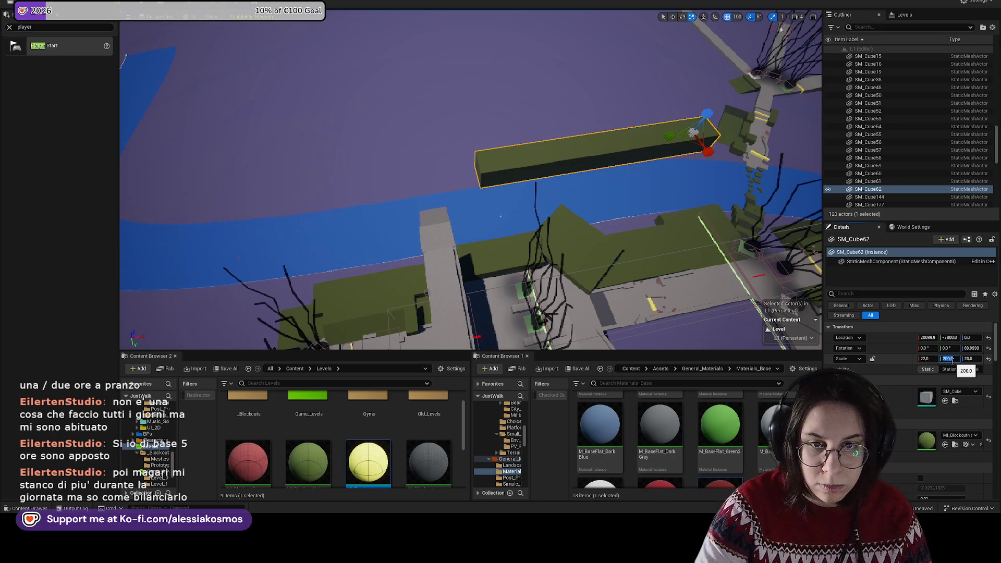
key(w)
drag(501, 216, 539, 249)
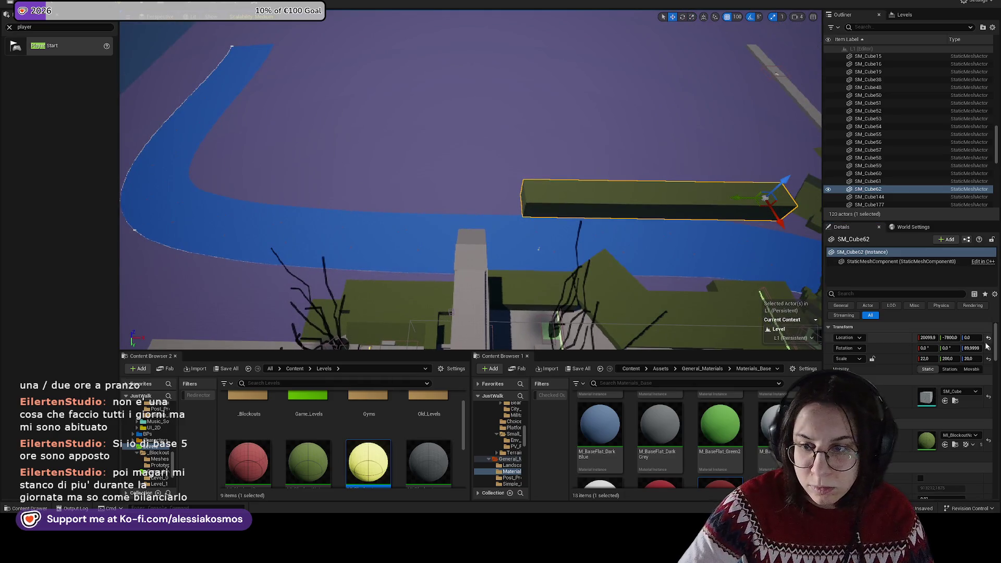
text(0)
key(Return)
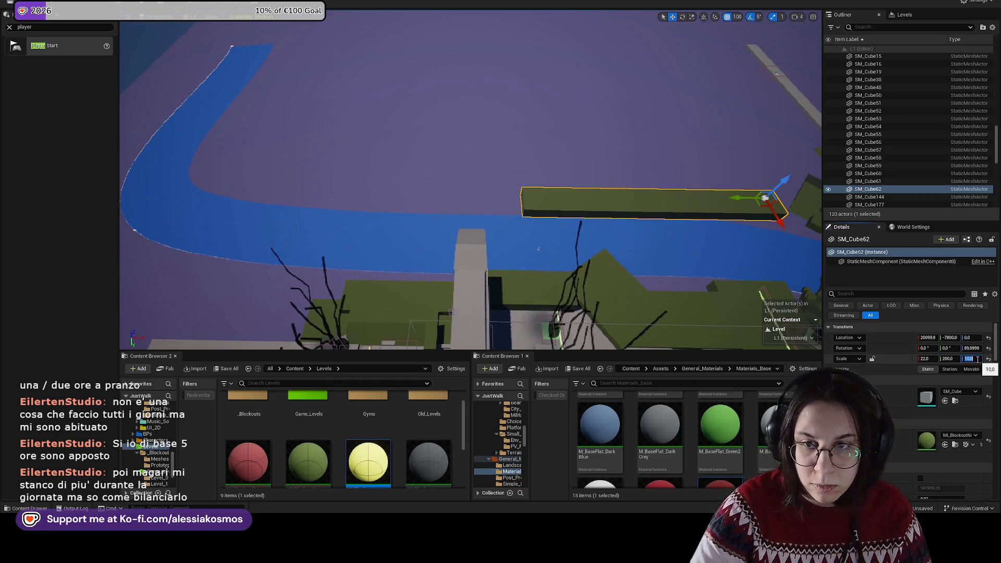
key(Return)
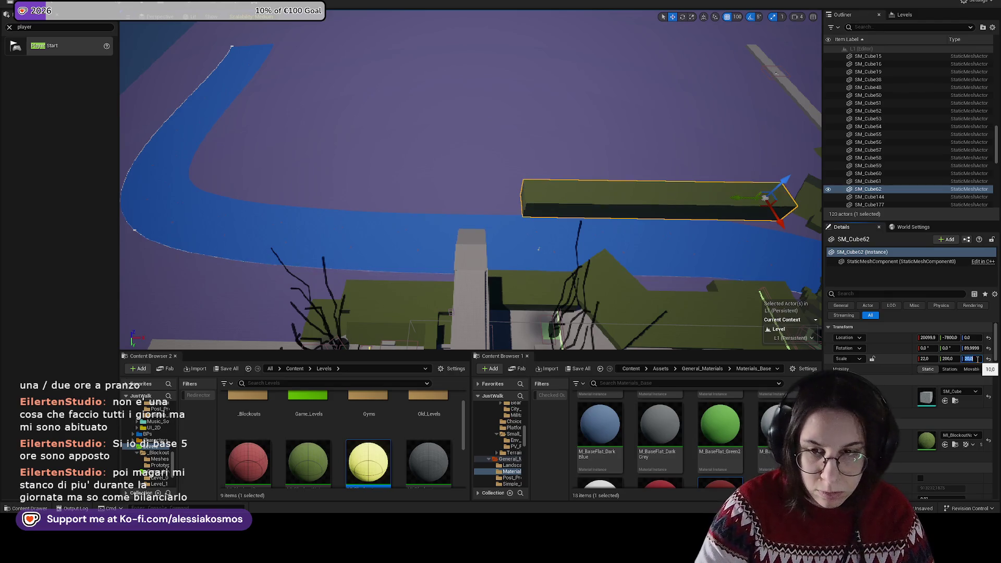
Step: Place SM_Cube62 beside the river and stretch it to Scale Y 300, then 400
drag(779, 221, 912, 331)
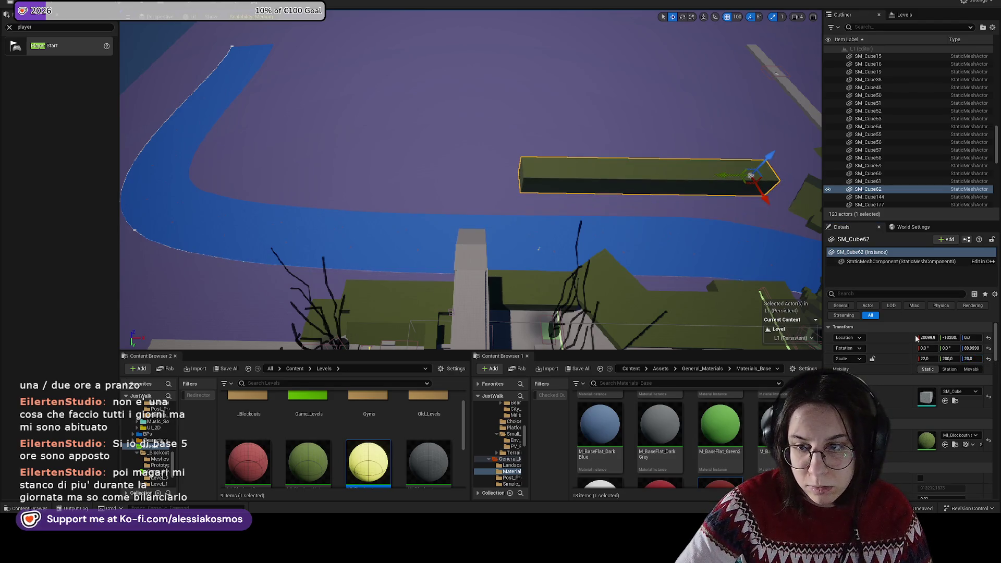
click(949, 358)
text(300)
key(Return)
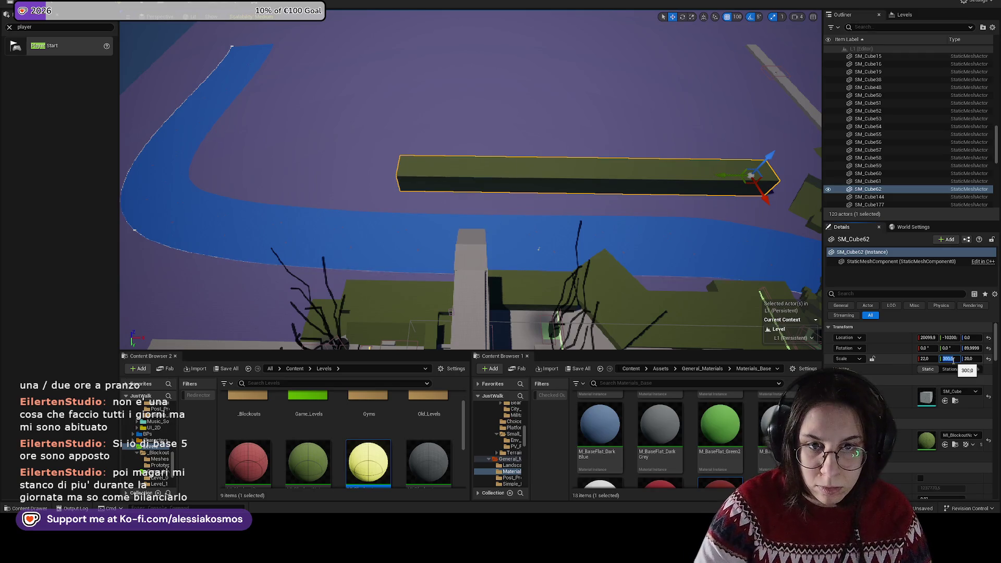
key(Return)
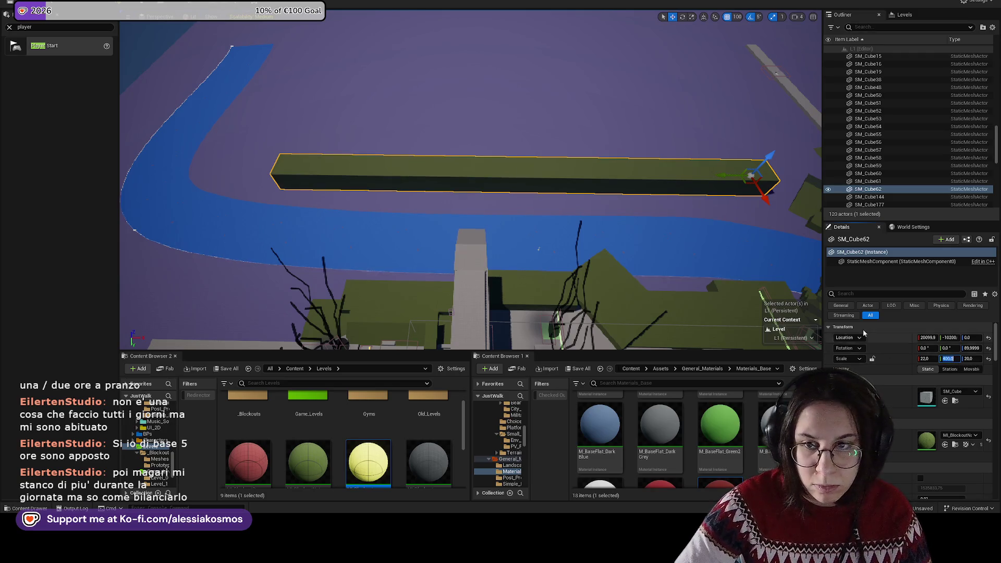
drag(766, 202, 730, 187)
key(ctrl+z)
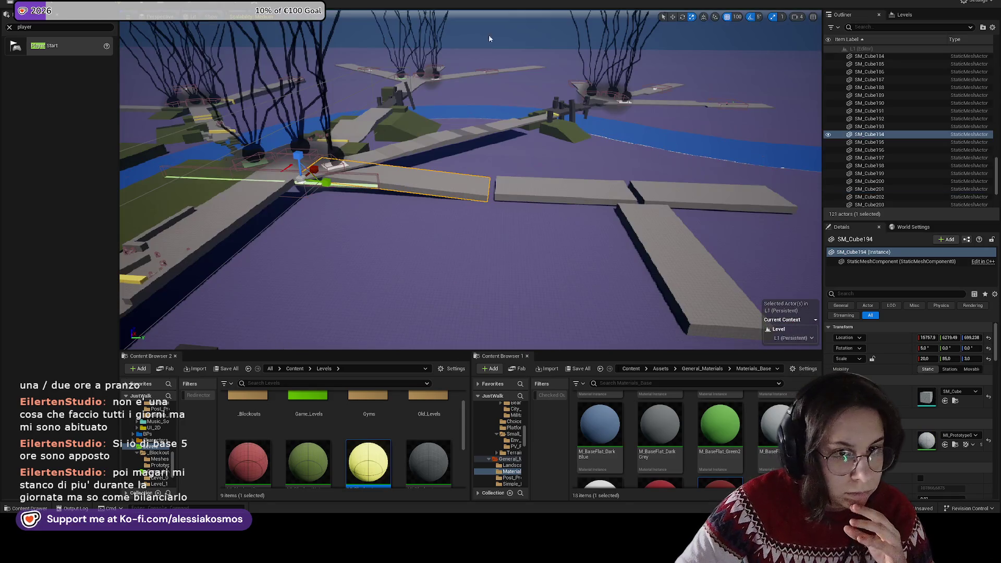
Step: Apply M_BaseFlat_DarkGrey to the purple floor plane
mouse_move(489, 228)
mouse_down()
mouse_move(351, 223)
mouse_move(384, 159)
mouse_up()
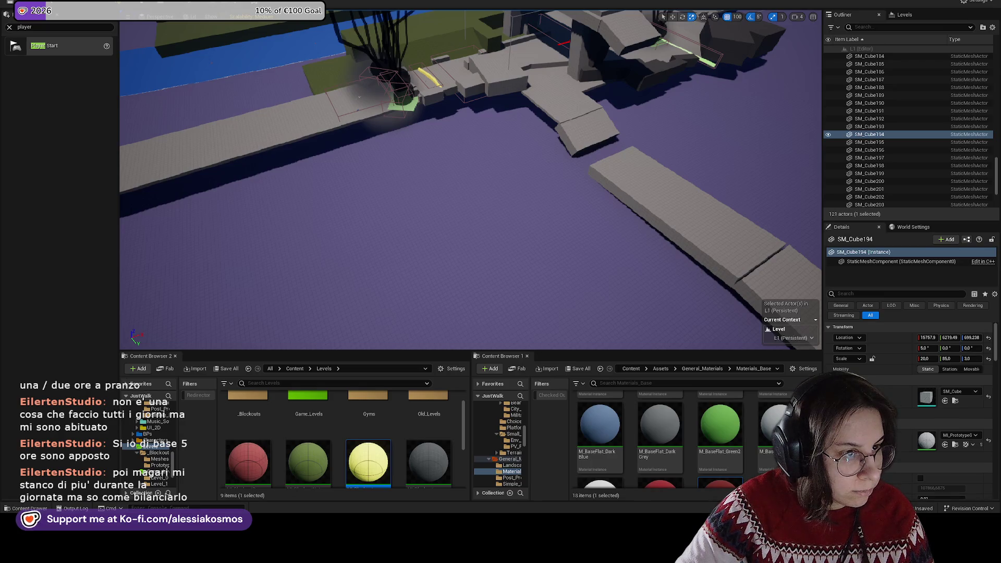
mouse_move(359, 97)
mouse_down()
mouse_move(156, 92)
mouse_move(440, 182)
mouse_up()
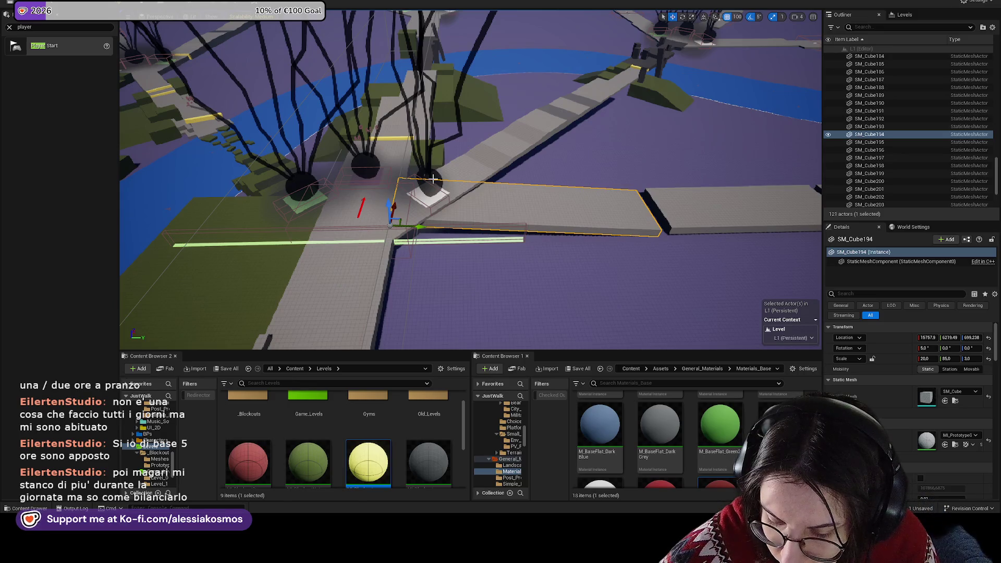
mouse_move(433, 178)
mouse_down()
mouse_move(516, 219)
mouse_move(517, 157)
mouse_move(542, 141)
mouse_move(553, 151)
mouse_move(552, 192)
mouse_move(437, 161)
mouse_move(454, 149)
mouse_move(477, 154)
mouse_move(495, 163)
mouse_move(472, 168)
mouse_move(479, 177)
mouse_move(585, 230)
mouse_up()
click(573, 228)
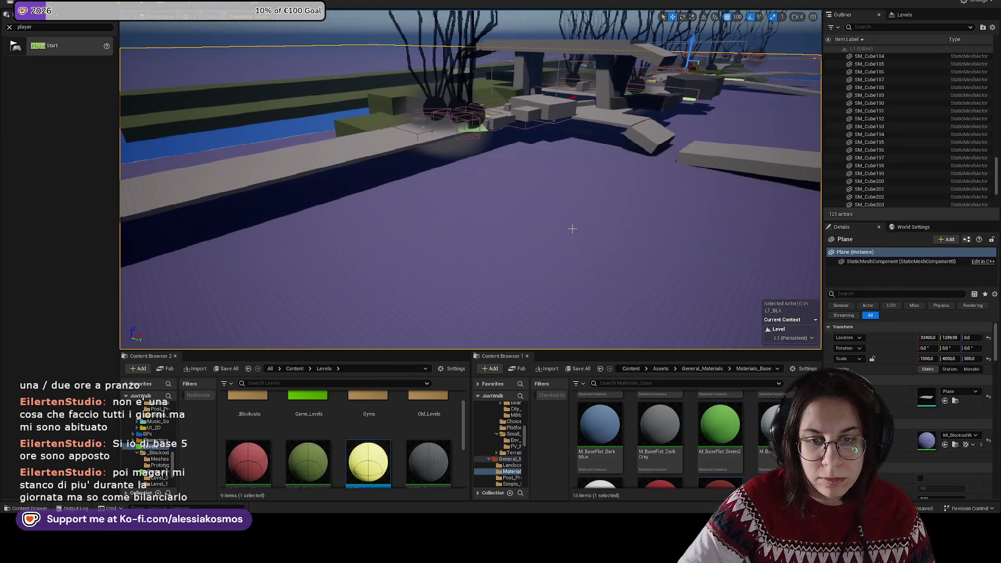
click(956, 446)
mouse_move(677, 436)
mouse_down()
mouse_move(585, 241)
mouse_move(493, 269)
mouse_move(539, 203)
mouse_move(508, 185)
mouse_up()
Step: Alt-drag the long green strip SM_Cube63 sideways to create a duplicate
click(539, 204)
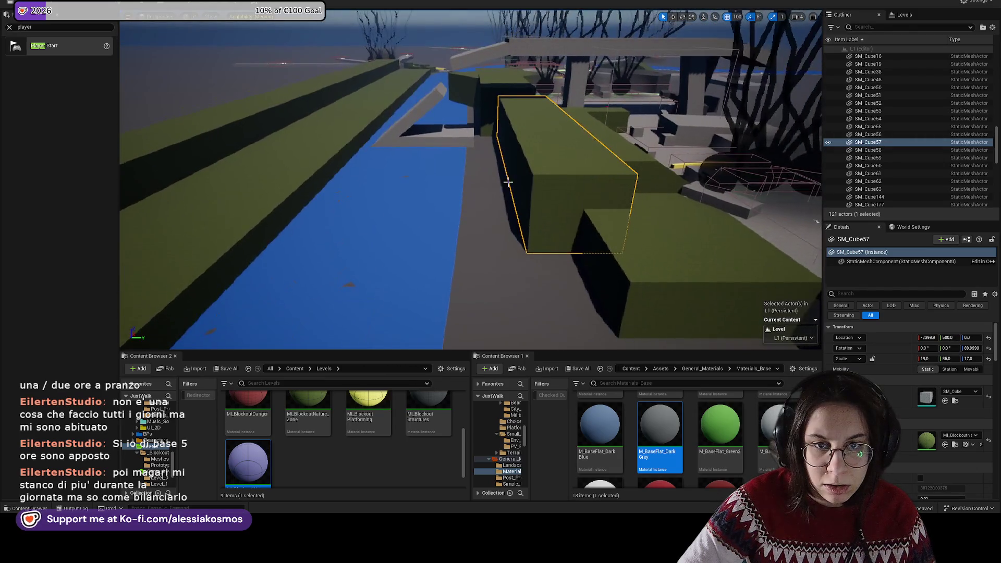
click(340, 161)
drag(365, 165, 327, 158)
key(w)
mouse_move(409, 92)
mouse_down()
mouse_move(558, 99)
mouse_move(500, 113)
mouse_move(479, 95)
mouse_up()
key(r)
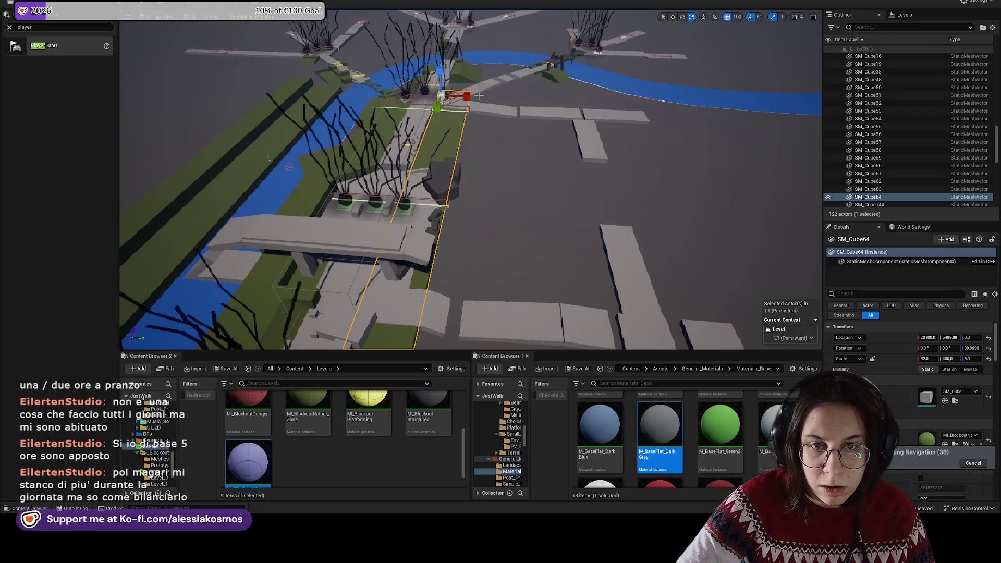
Step: Set the copied strip's Scale Z to 3, undoing a trial of thinner scaling
text(3)
key(Return)
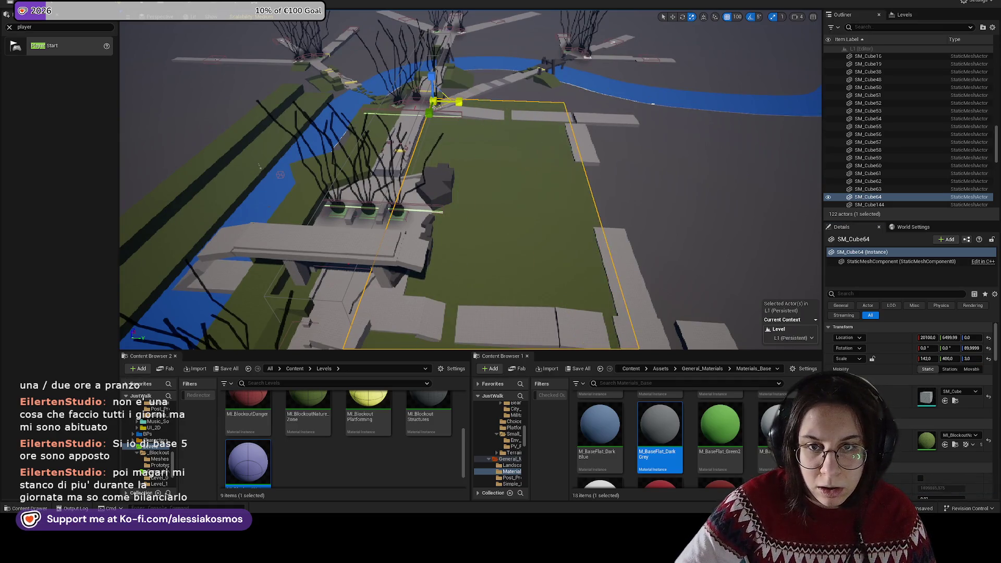
drag(464, 102, 571, 89)
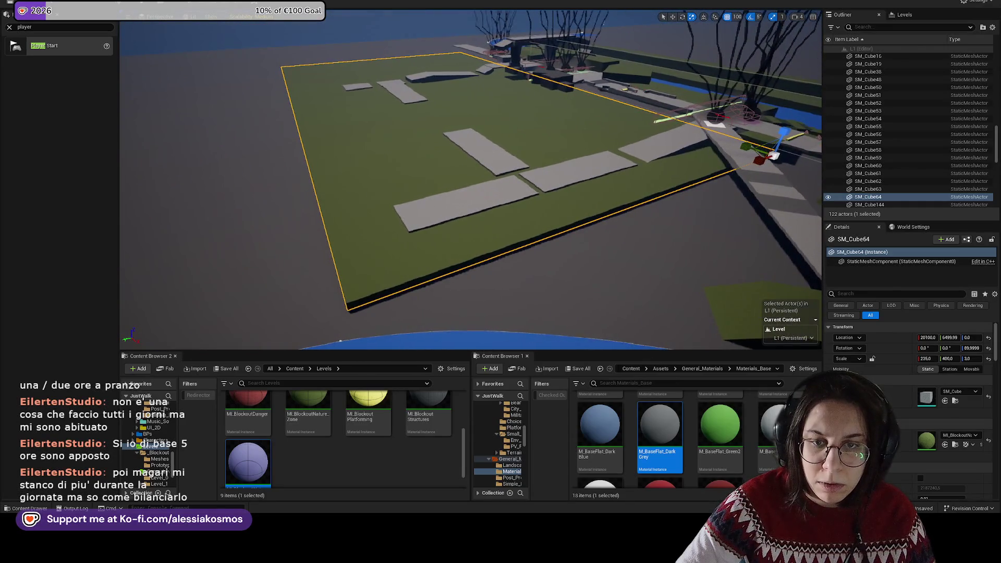
drag(785, 131, 785, 136)
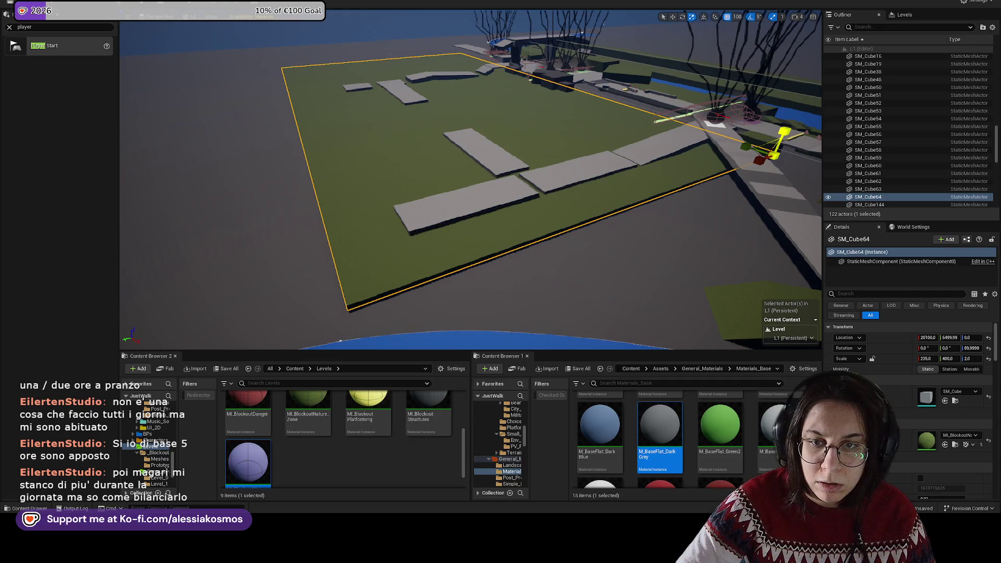
drag(501, 183, 469, 183)
key(ctrl+z)
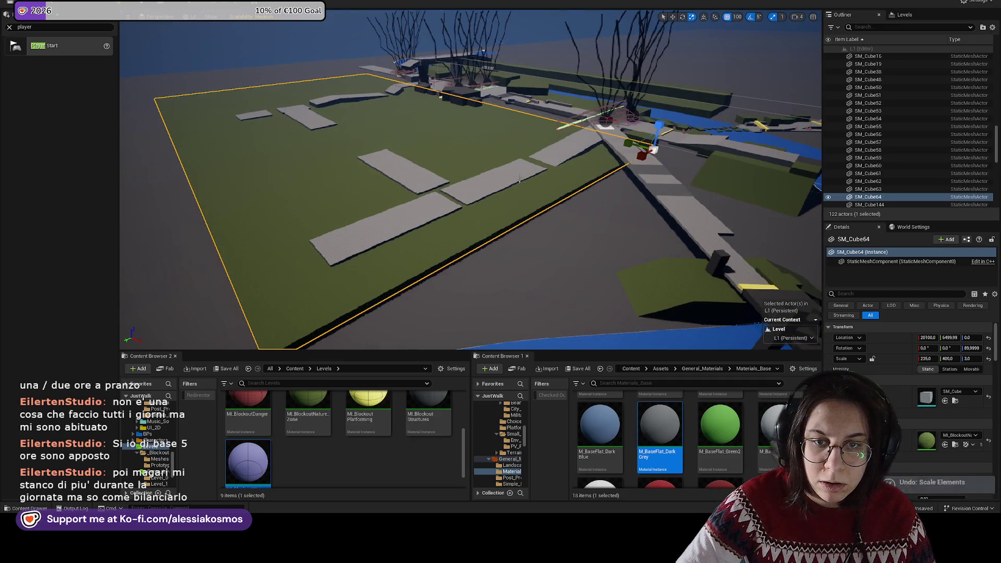
Step: Raise the grey slabs on the green floor and give three of them the dark grey material
click(521, 167)
key(w)
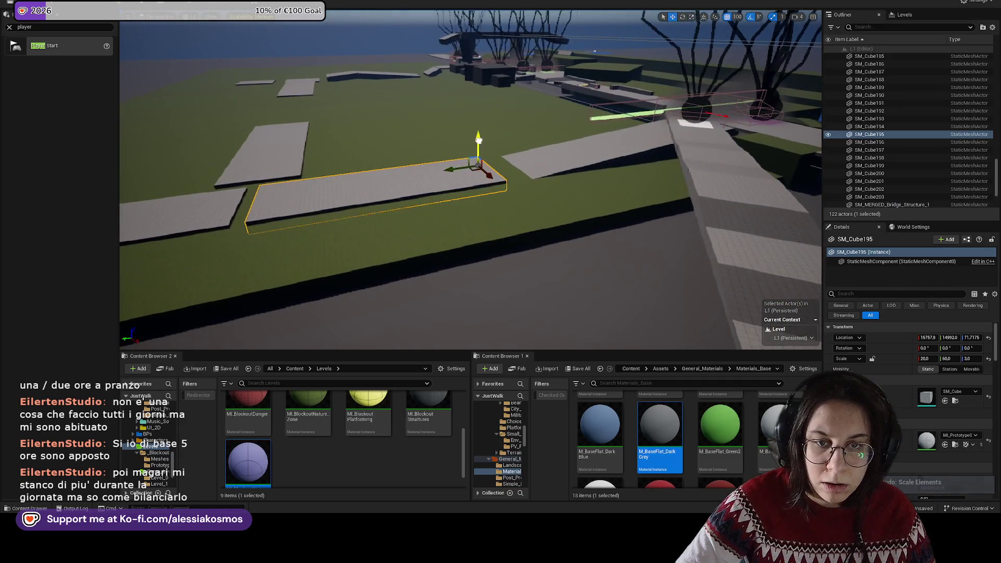
drag(478, 145, 478, 133)
click(277, 177)
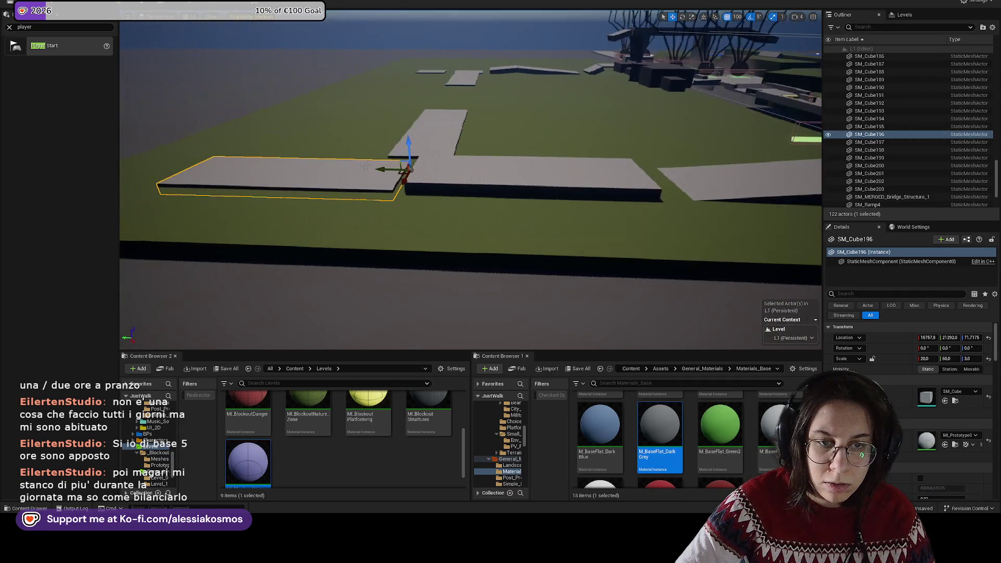
drag(410, 141, 408, 131)
click(437, 110)
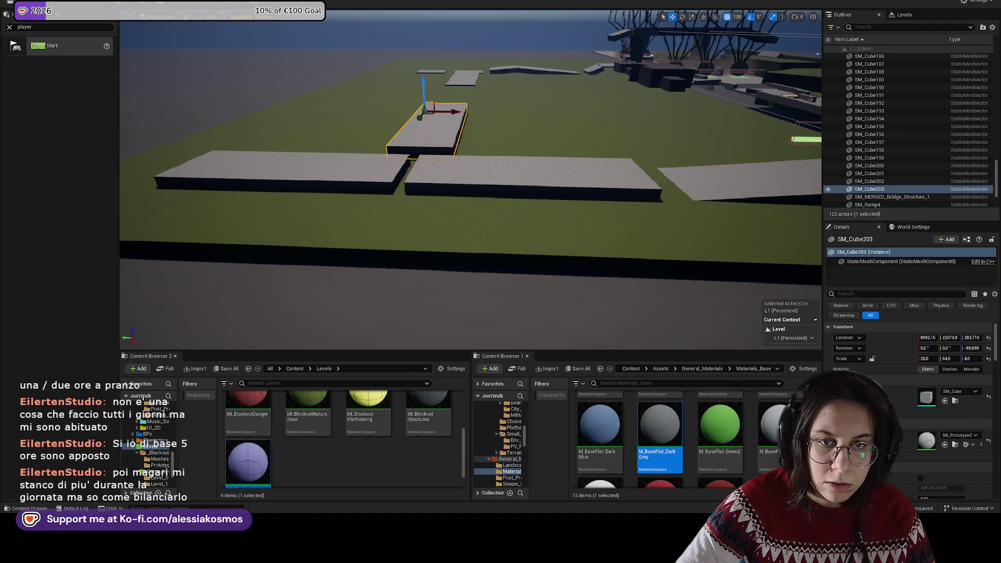
ctrl+click(449, 107)
ctrl+click(406, 111)
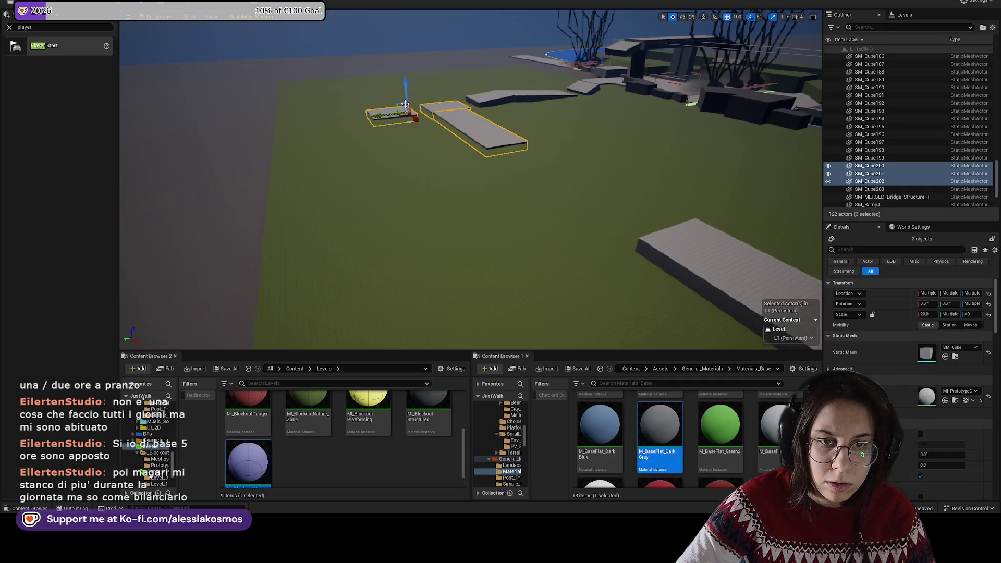
mouse_move(600, 433)
mouse_down()
mouse_move(509, 417)
mouse_move(233, 334)
mouse_move(232, 69)
mouse_up()
click(660, 433)
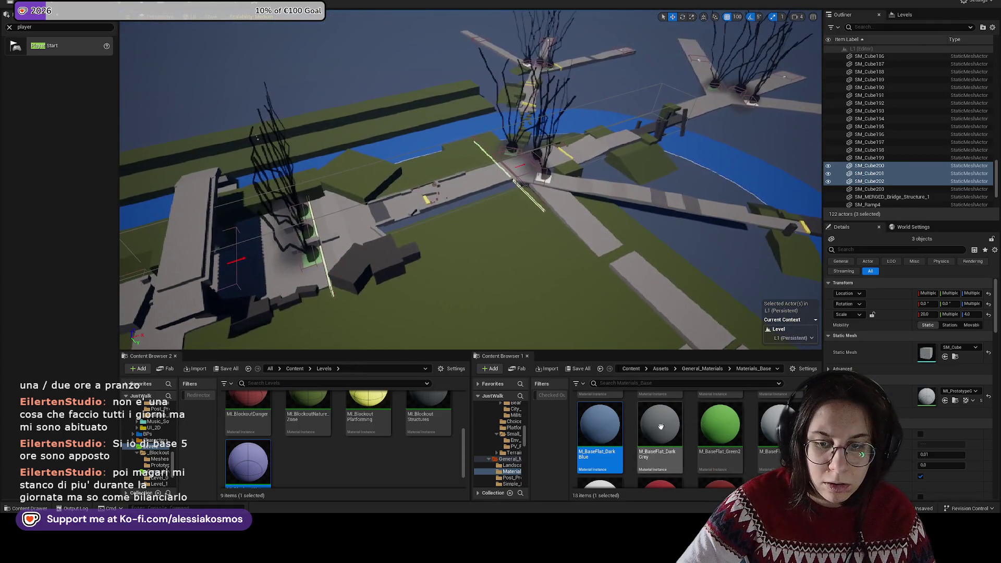
Step: Select SM_Cube64 and undo an accidental material reset to keep it green
click(438, 261)
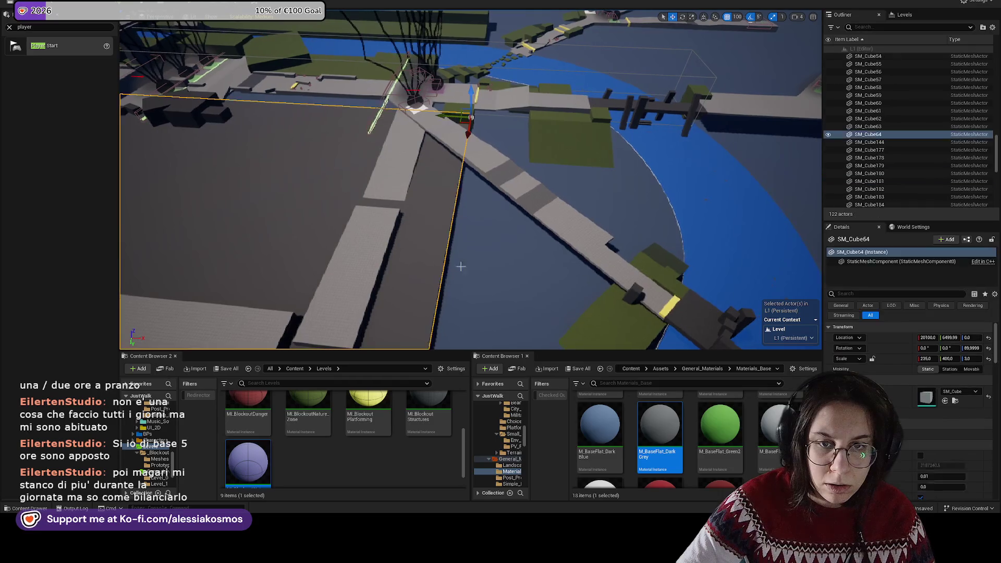
click(328, 392)
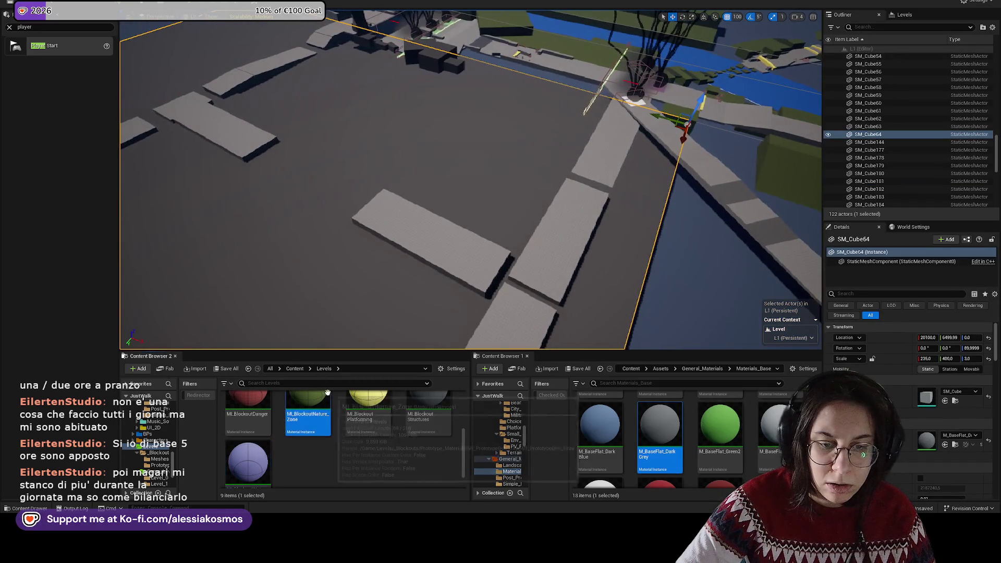
scroll(441, 405, up, 2)
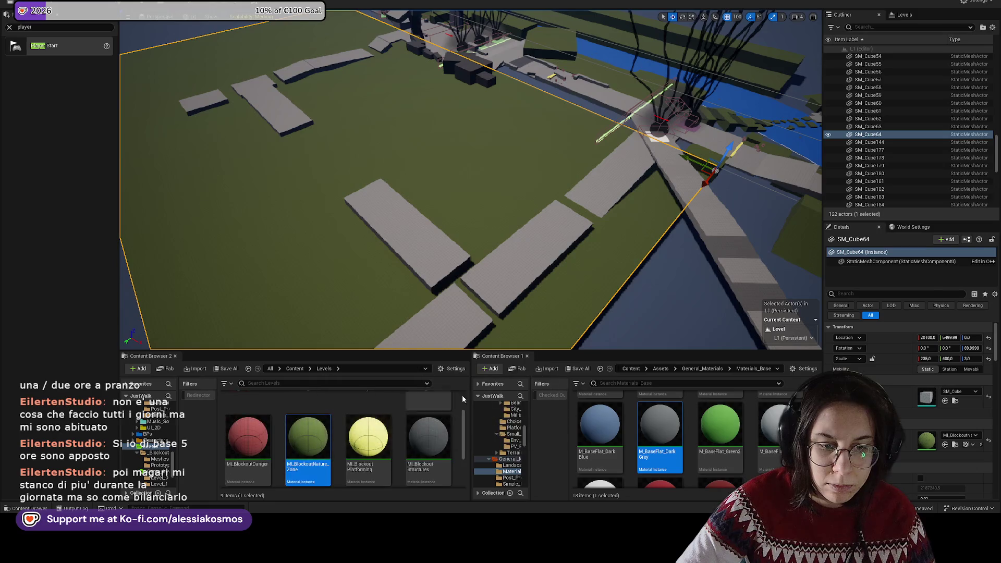
click(988, 441)
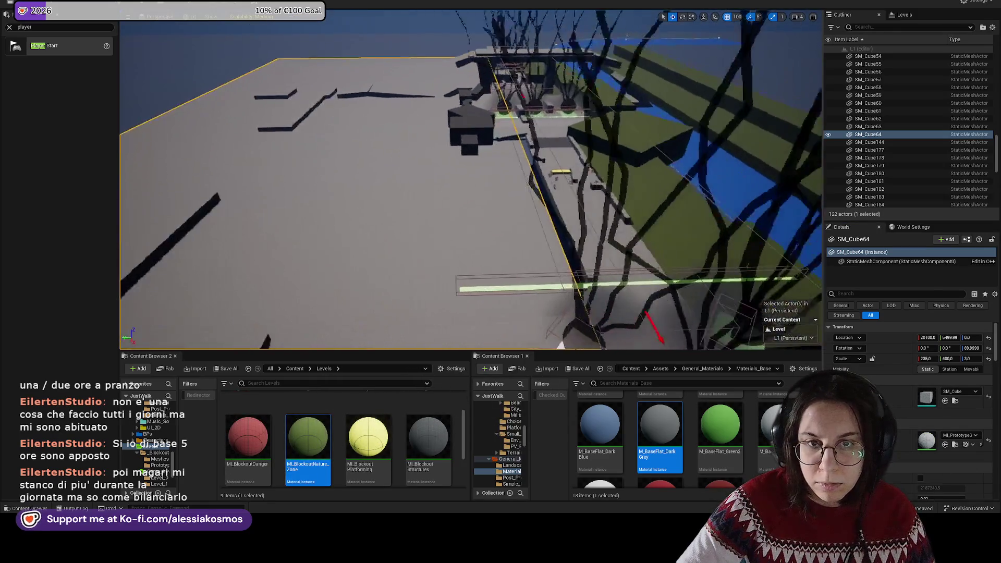
key(ctrl+z)
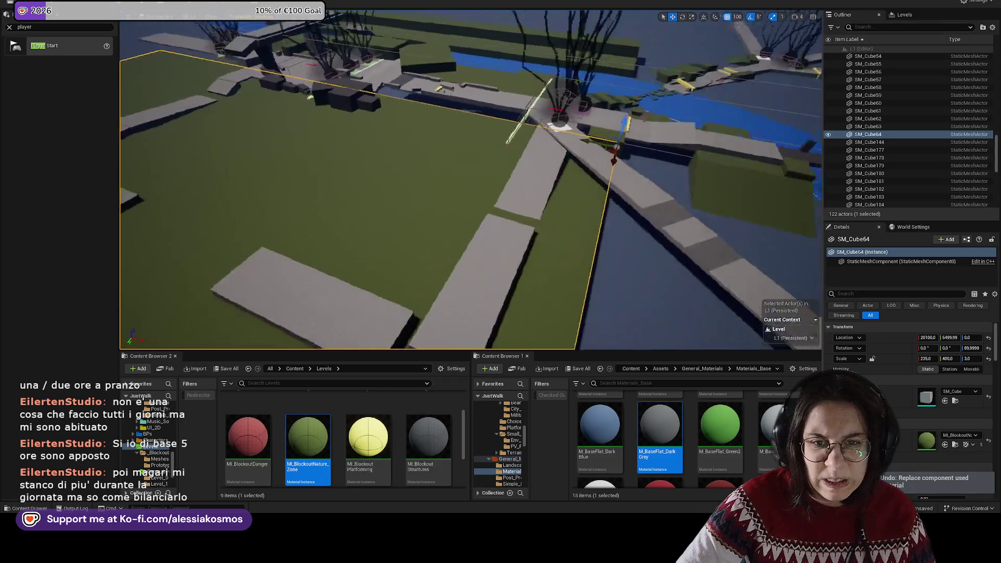
scroll(464, 193, up, 5)
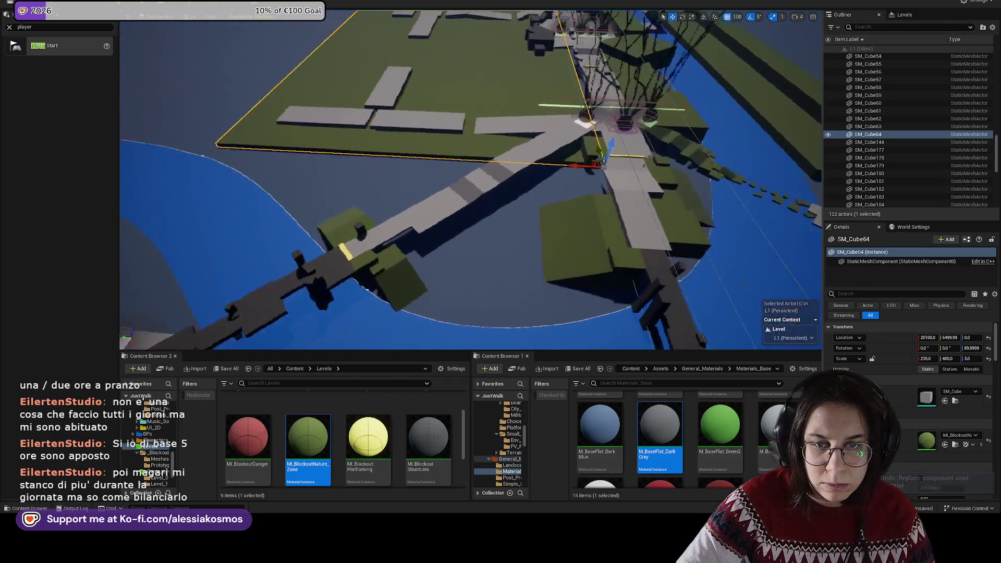
key(f)
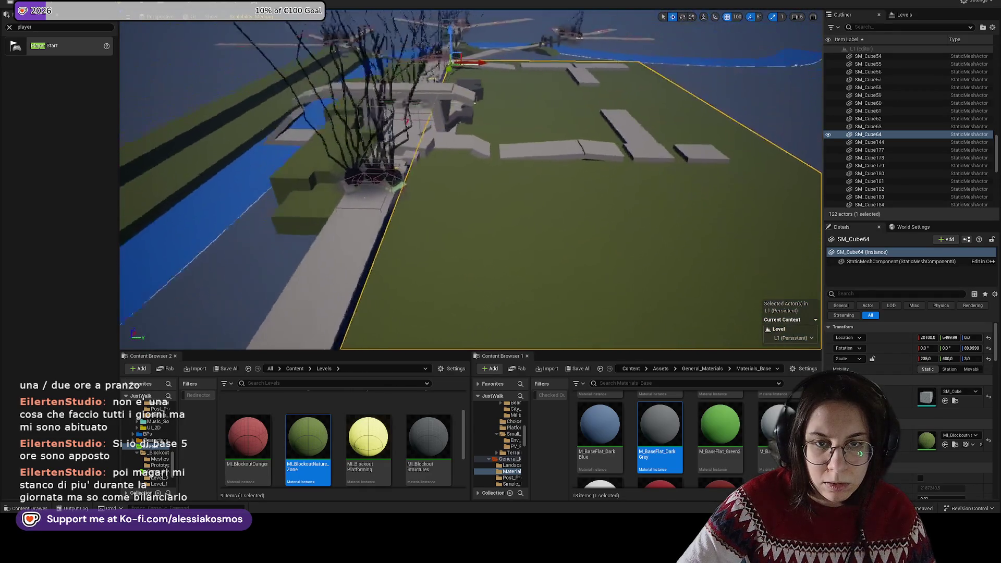
Step: Alt-drag the green ground slab across the river and survey it from above
drag(623, 112, 623, 112)
alt+drag(599, 81, 285, 64)
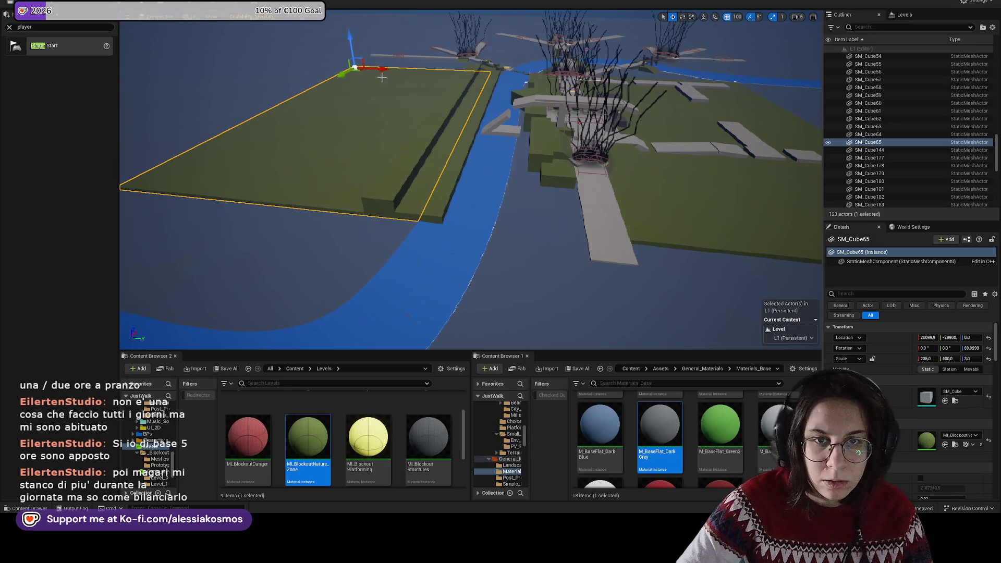
key(w)
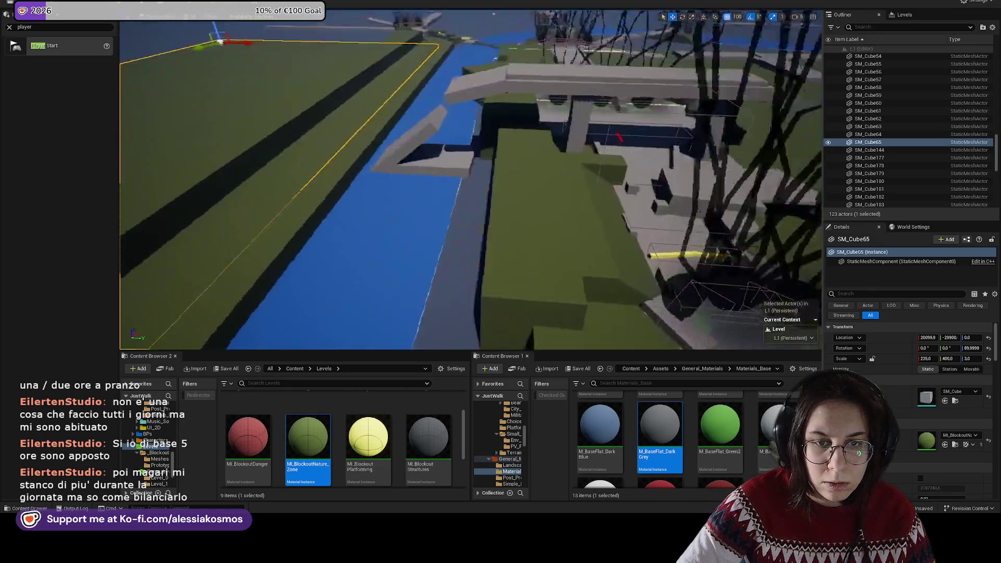
key(s)
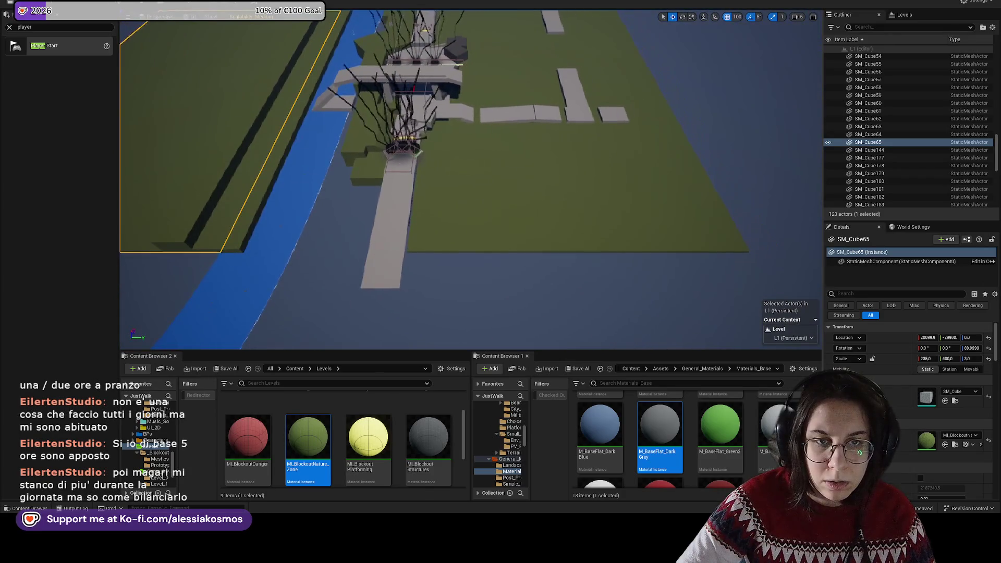
key(s)
click(652, 235)
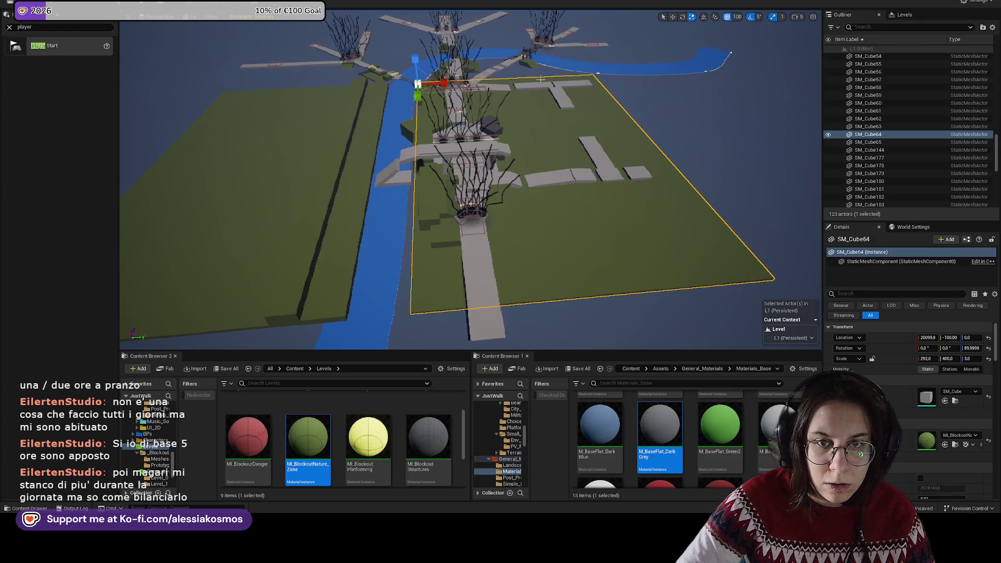
key(w)
key(w)
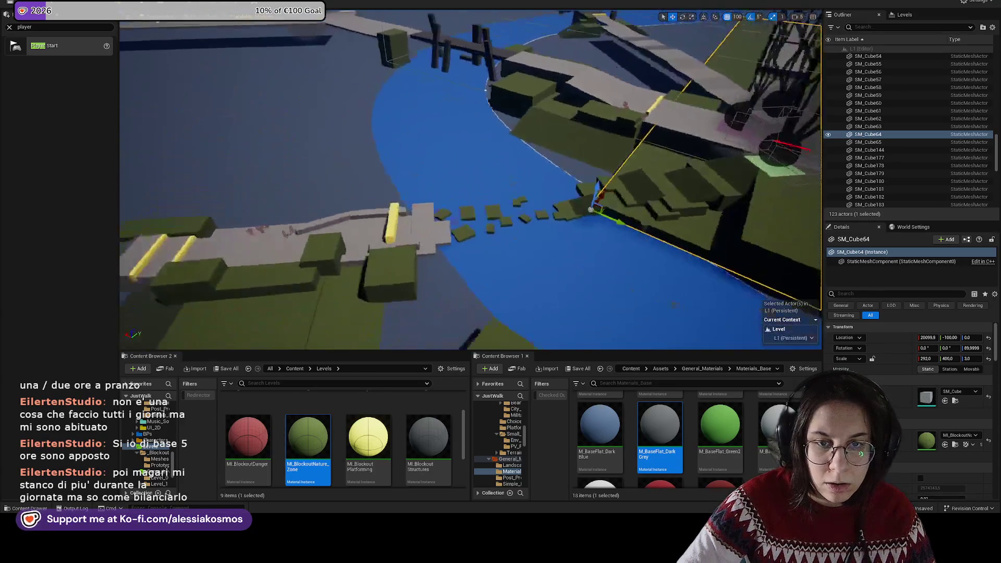
key(w)
key(e)
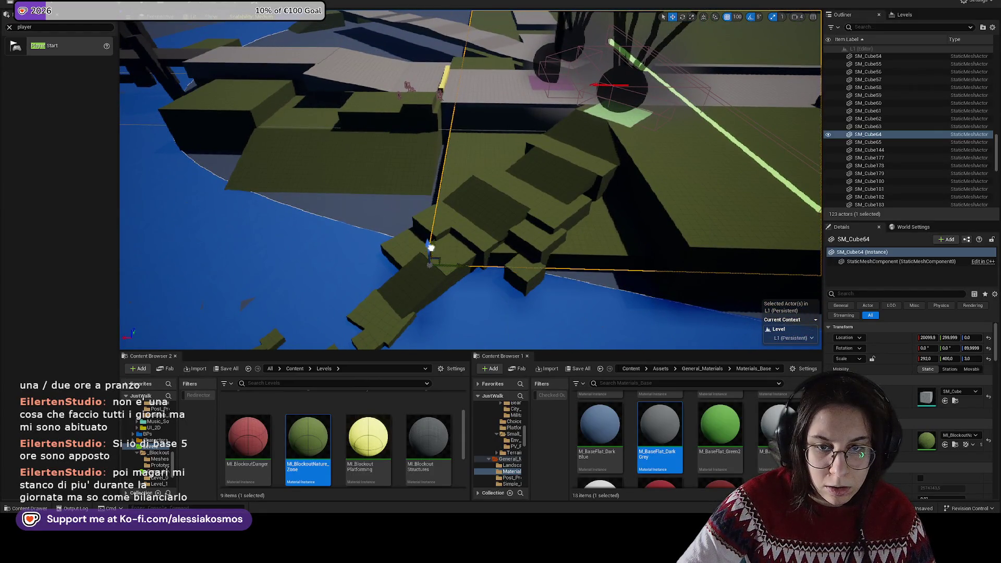
key(s)
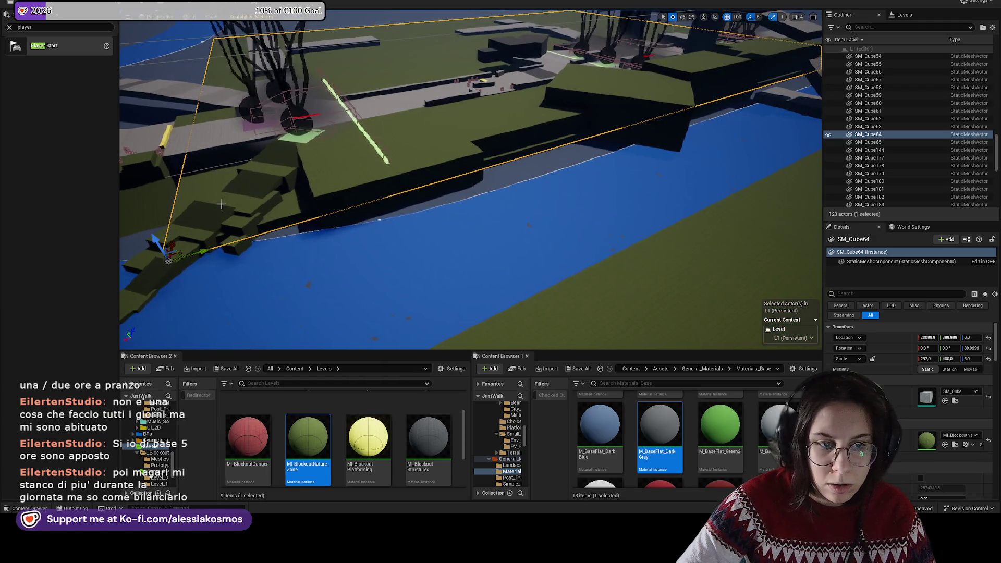
key(a)
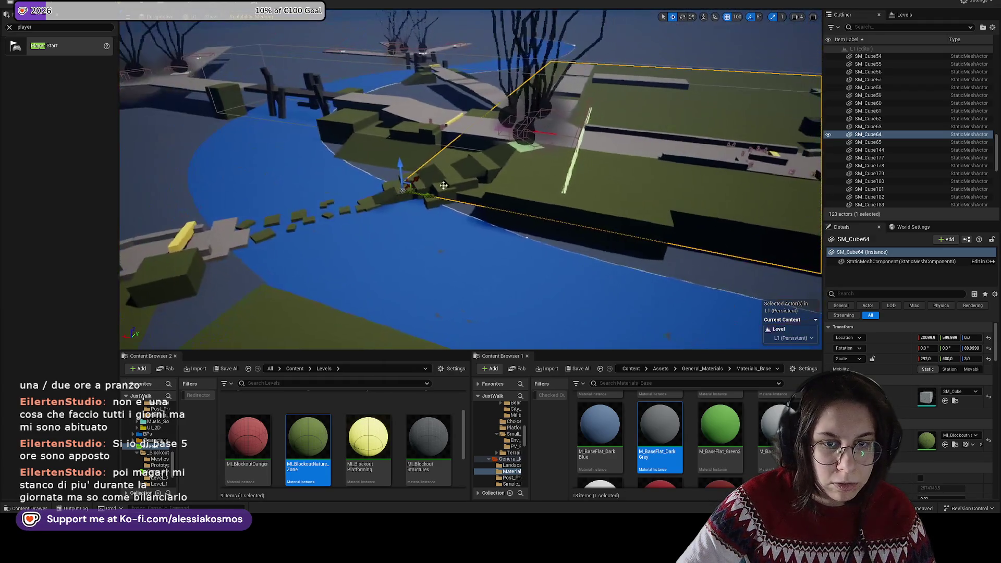
key(w)
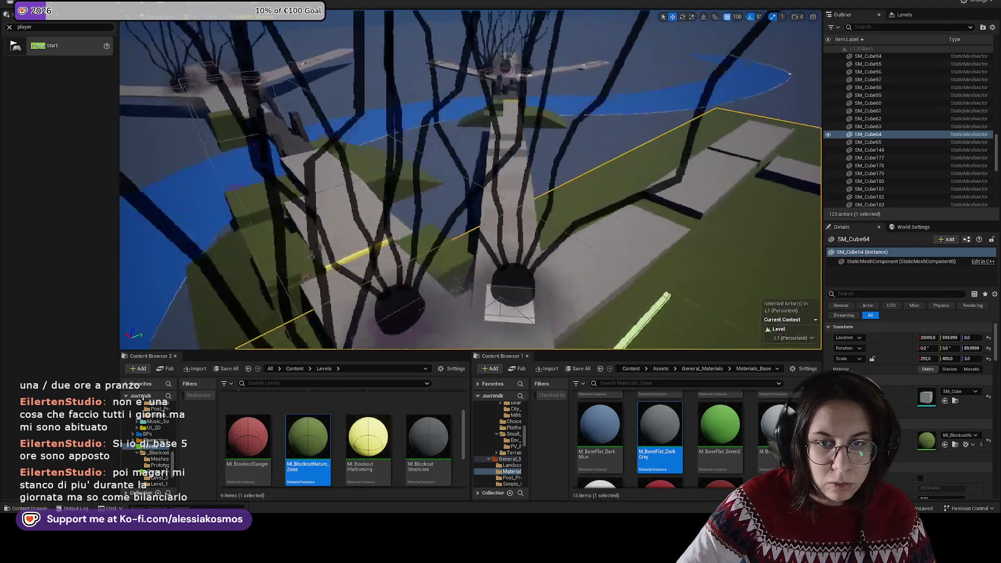
key(a)
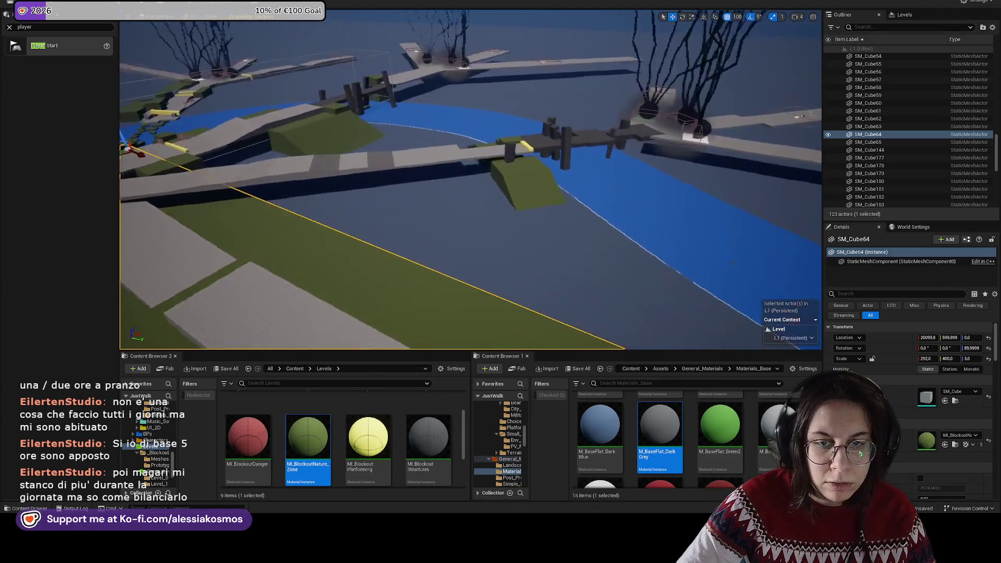
key(a)
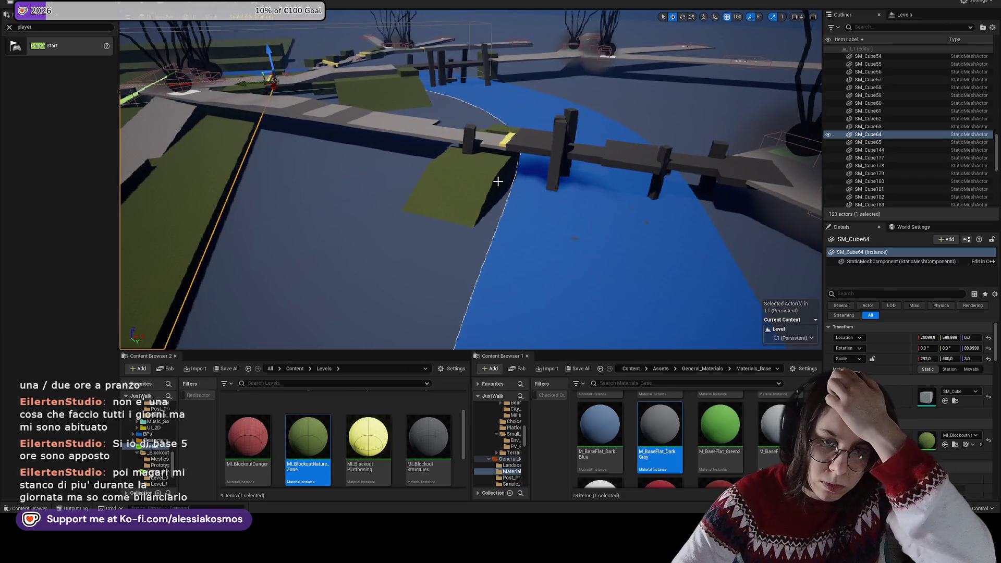
key(w)
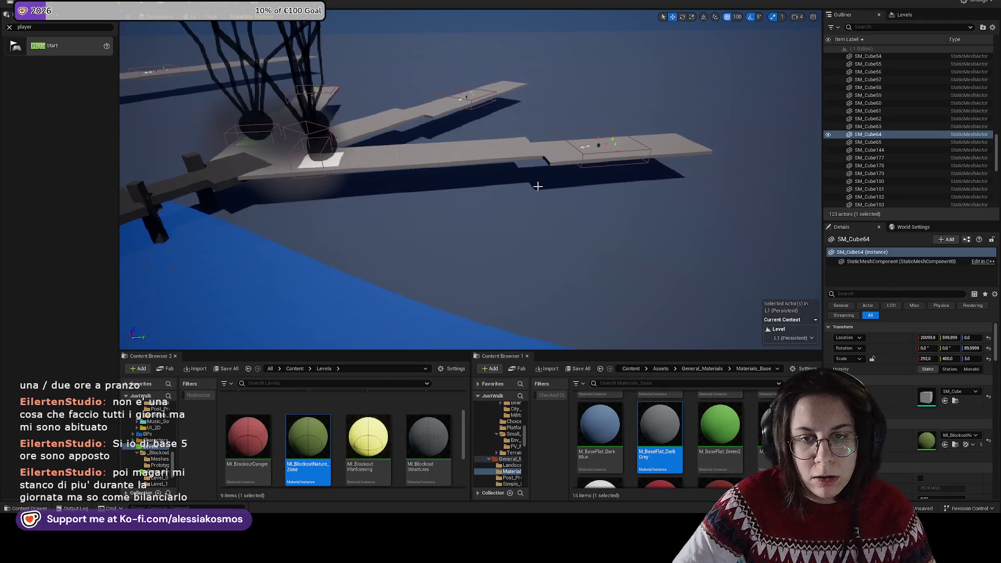
key(s)
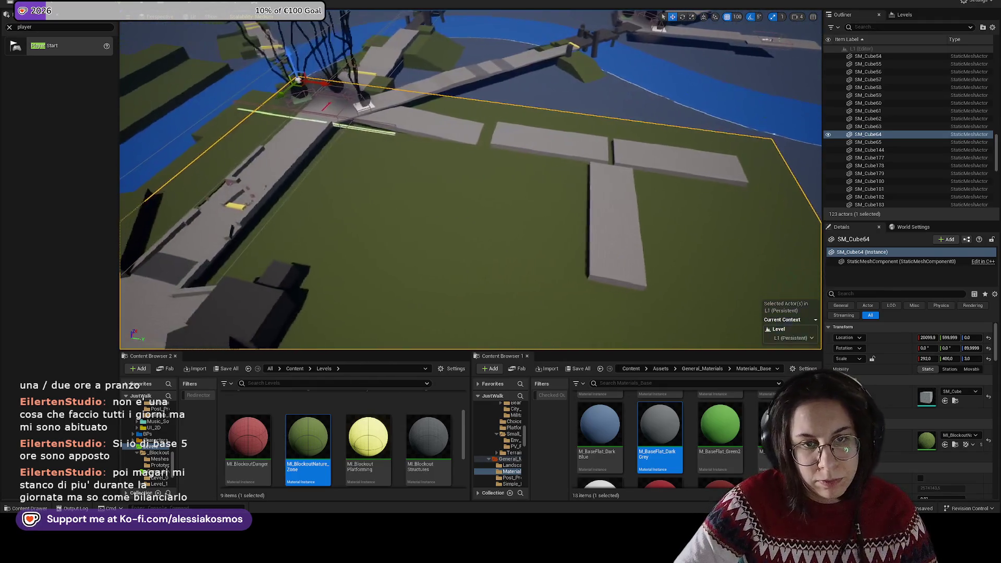
key(s)
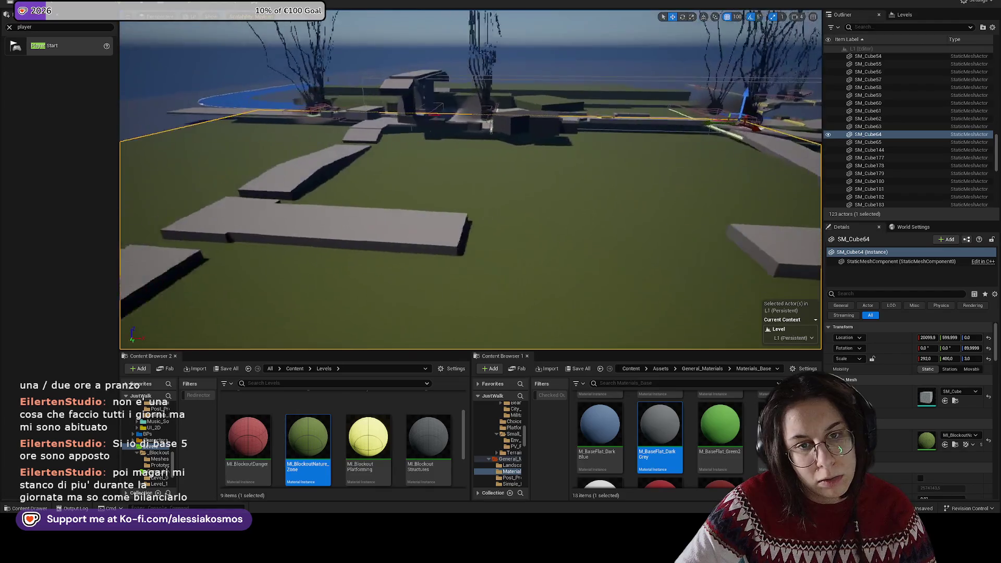
key(w)
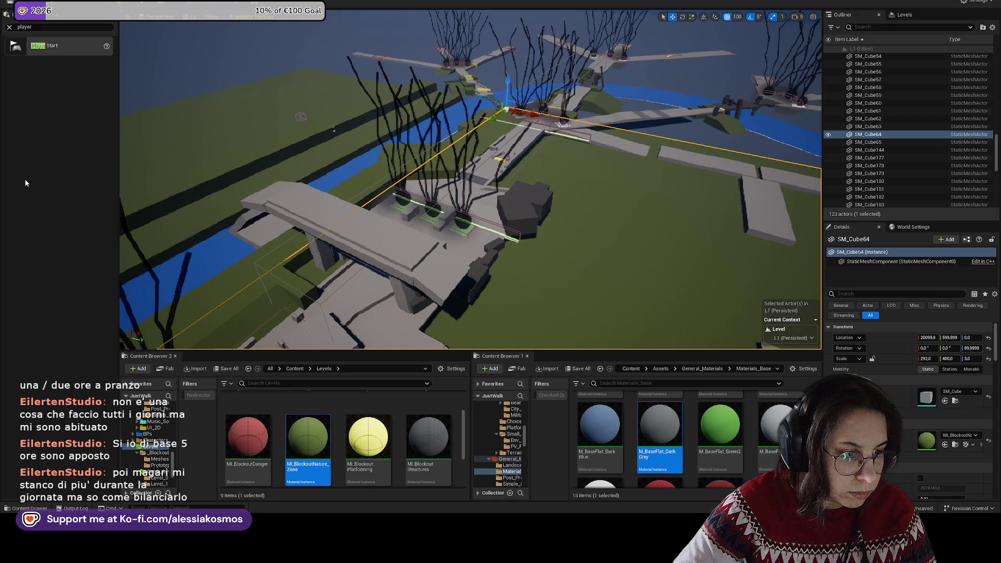
key(f)
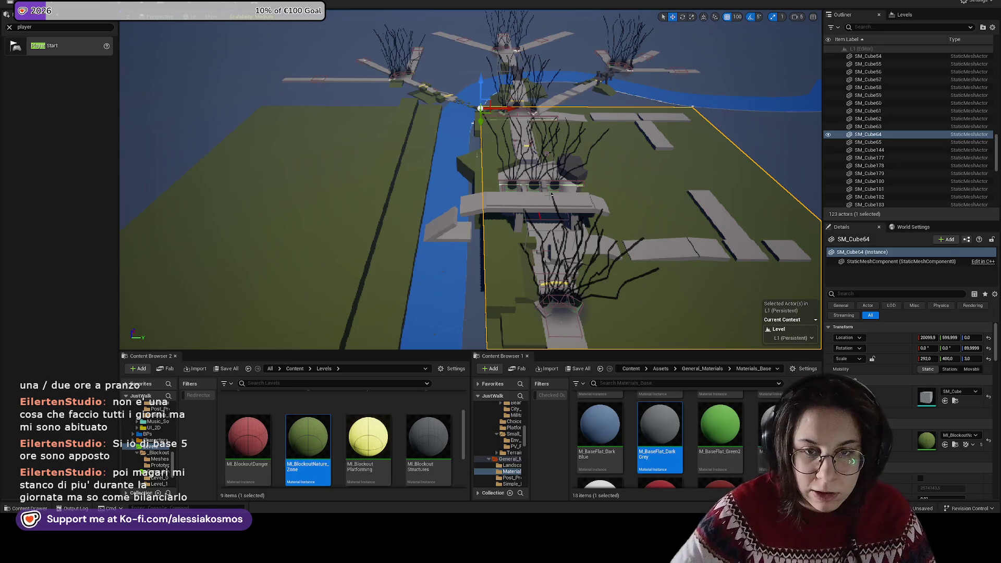
click(422, 194)
Step: Move green strips SM_Cube62, 63 and 65 to the river's far side
ctrl+click(393, 187)
ctrl+click(234, 209)
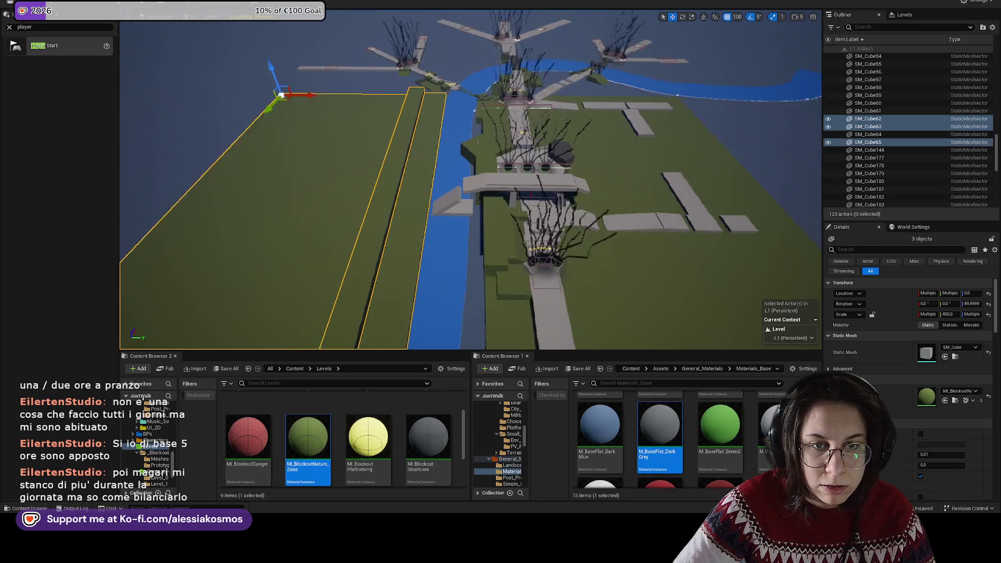
key(e)
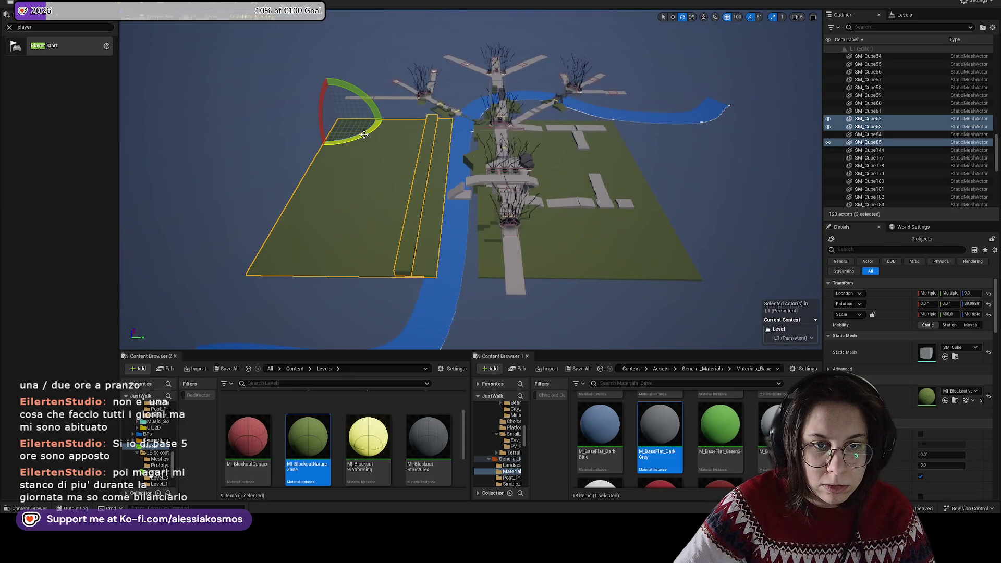
key(w)
mouse_move(355, 129)
mouse_down()
mouse_move(705, 130)
mouse_move(675, 137)
mouse_up()
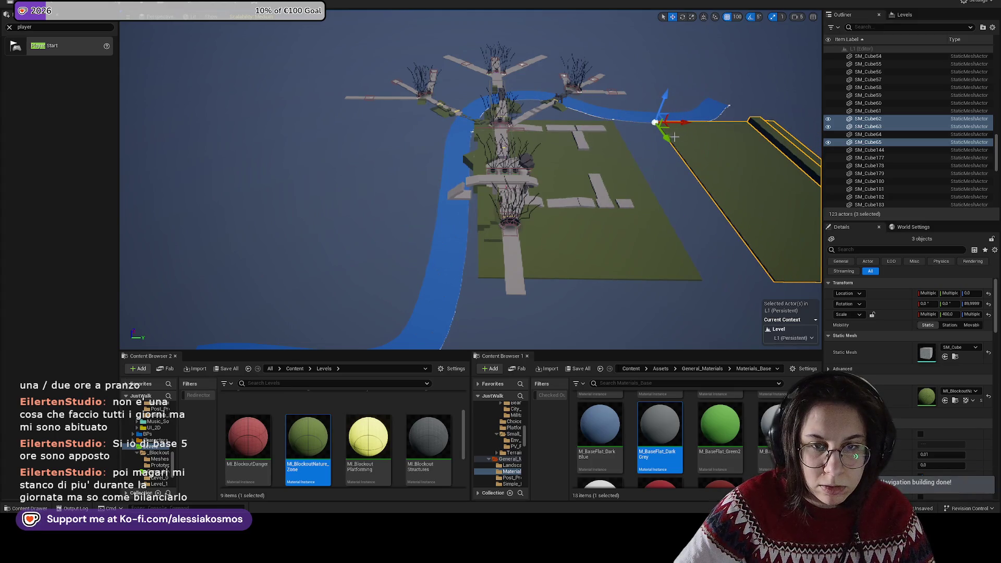
Step: Slide the big green ground slab SM_Cube64 left to Location Y -35500
click(547, 165)
scroll(553, 163, up, 5)
mouse_move(501, 118)
mouse_down()
mouse_move(252, 113)
mouse_move(273, 117)
mouse_up()
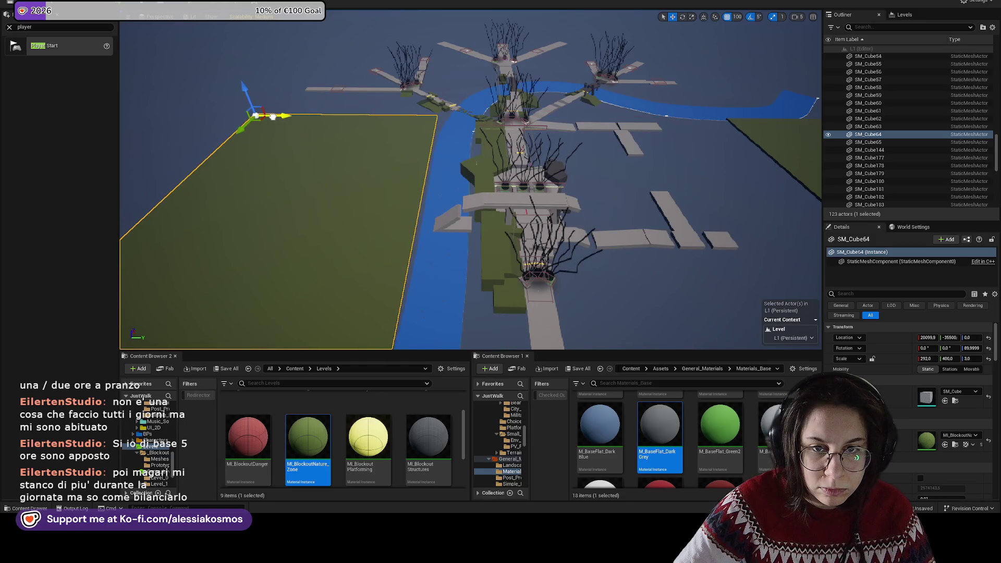
scroll(339, 129, up, 6)
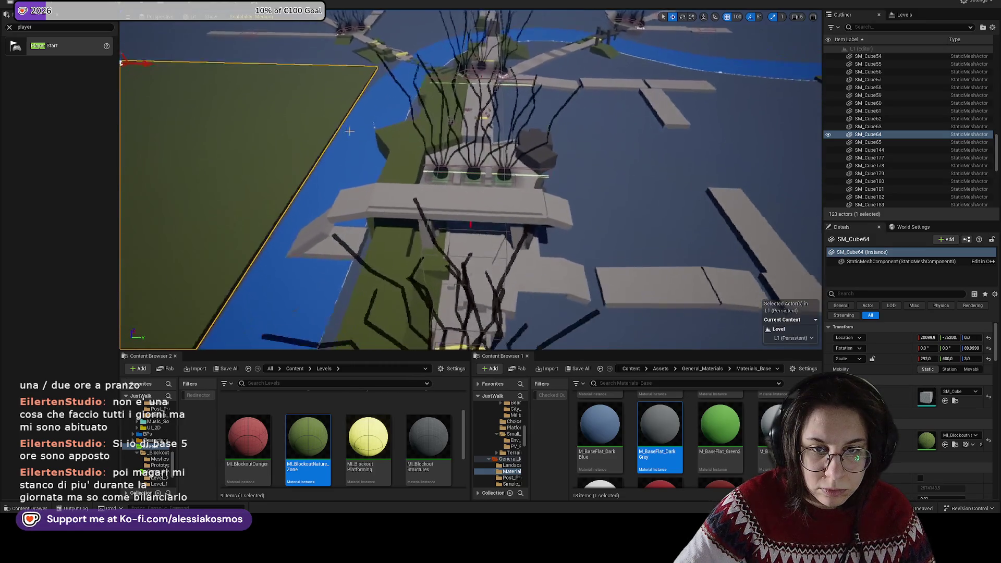
scroll(339, 128, up, 2)
Step: Shift two dark cubes left, then try sliding seven green blocks sideways and undo it
click(533, 145)
ctrl+click(530, 132)
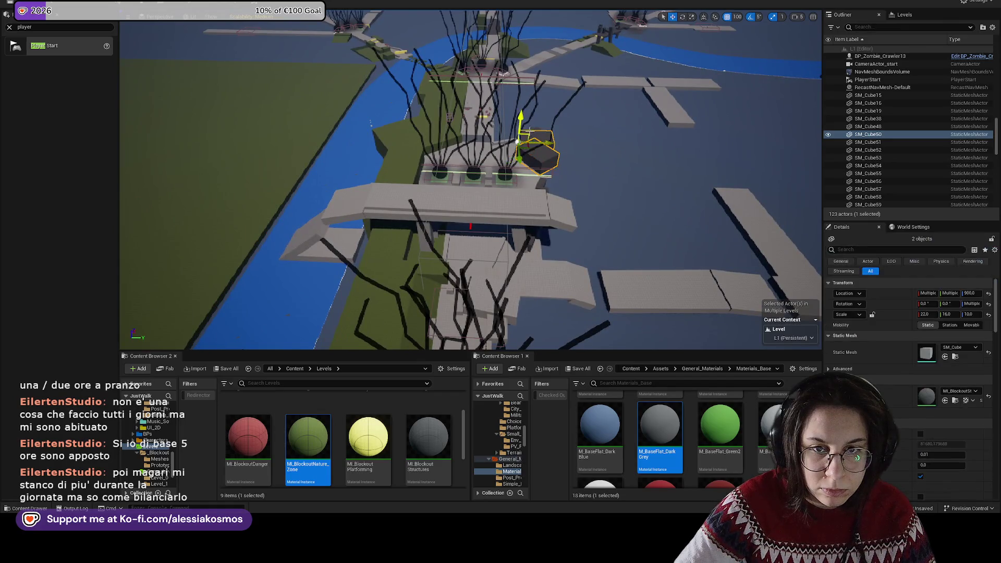
drag(554, 134, 444, 134)
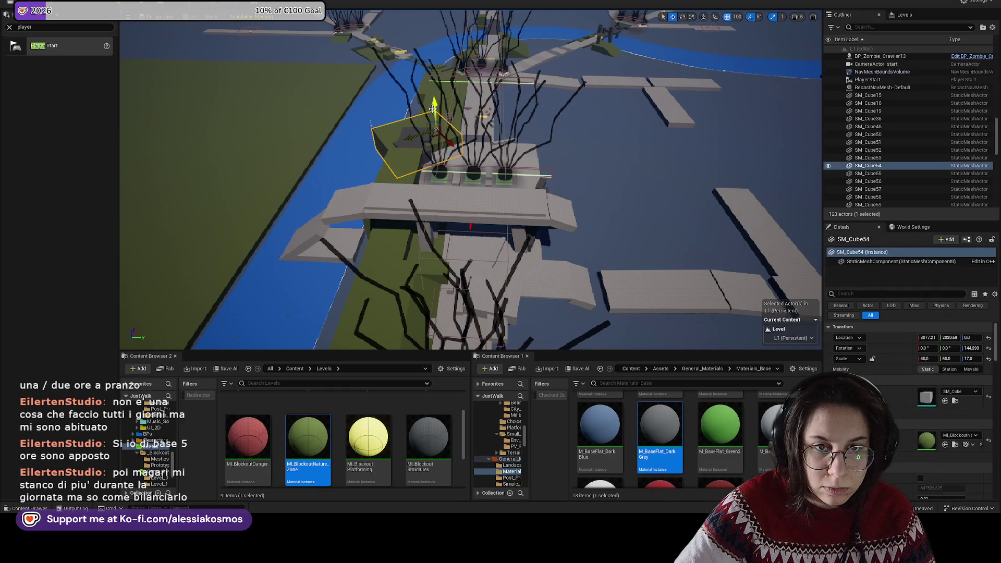
click(437, 104)
ctrl+click(384, 236)
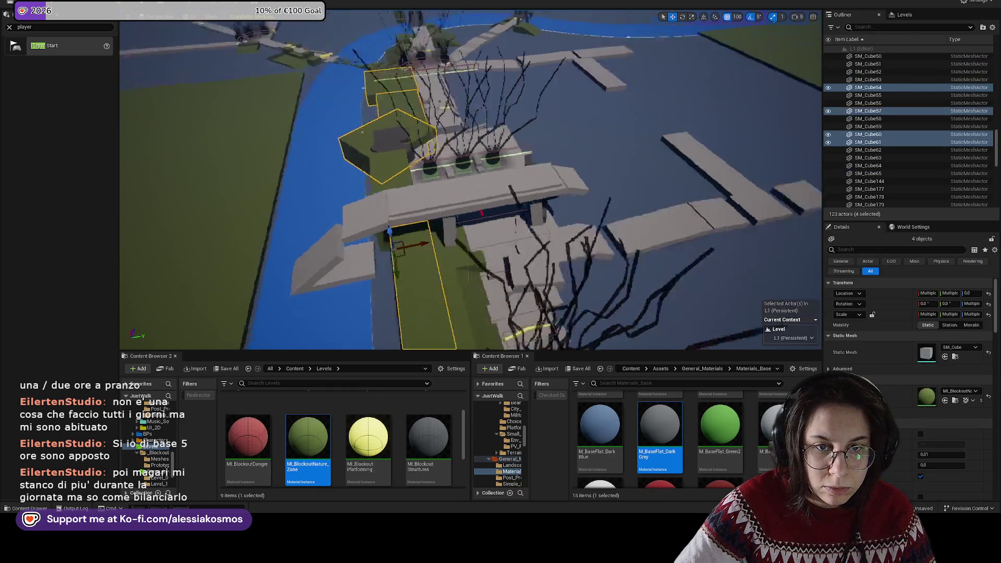
ctrl+click(319, 223)
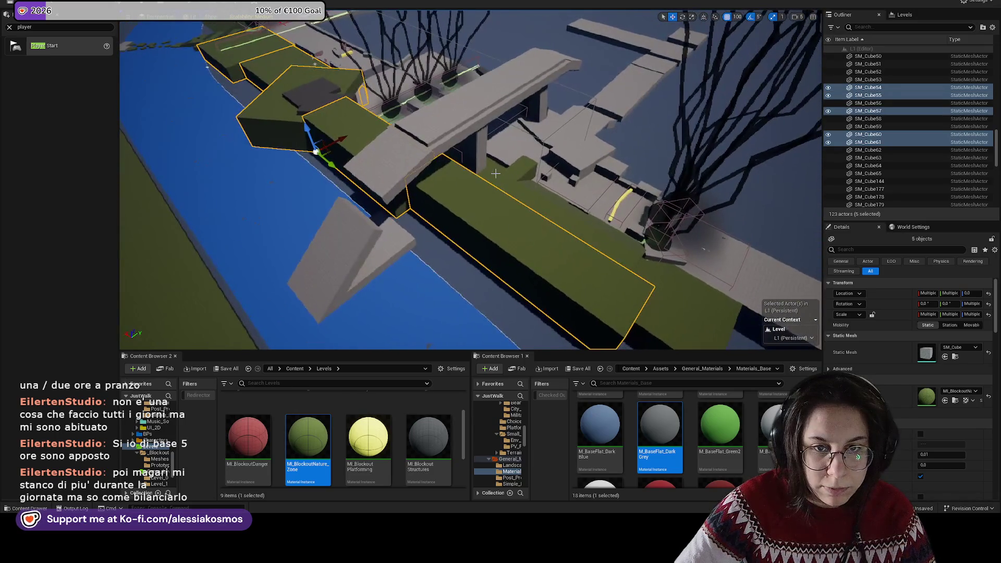
ctrl+click(869, 102)
ctrl+click(868, 127)
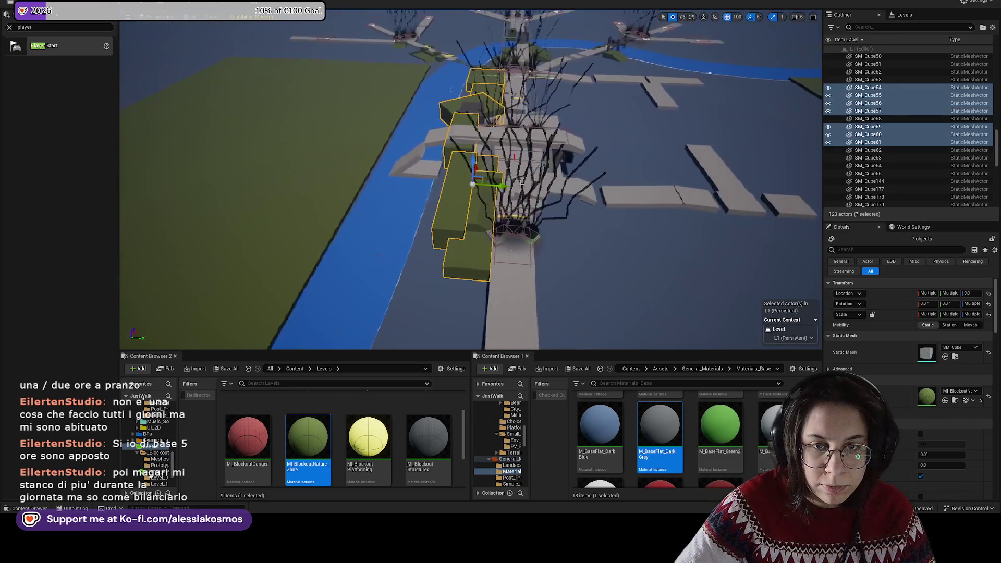
drag(521, 193, 594, 195)
key(ctrl+z)
key(ctrl+z)
key(ctrl+z)
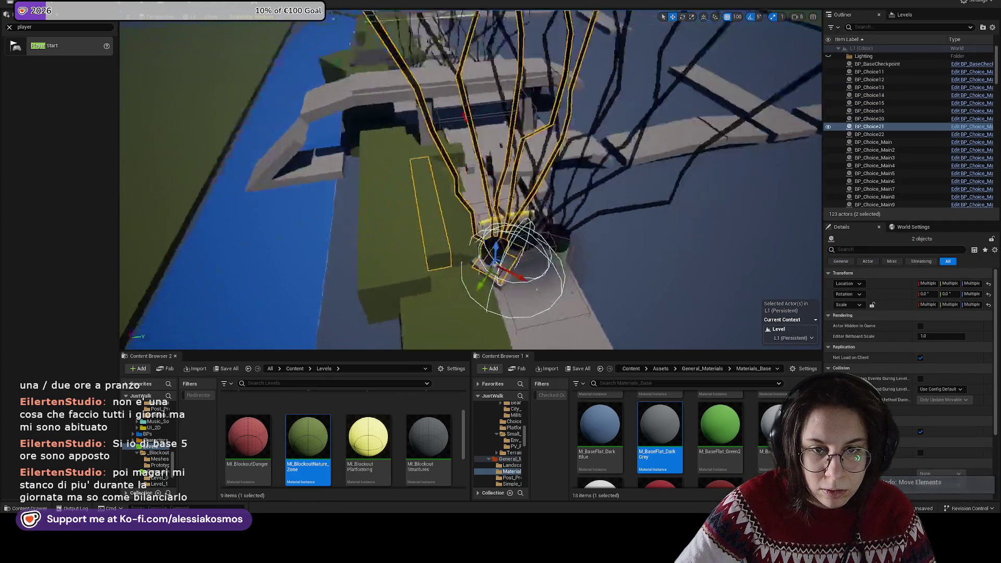
Step: Select the five grey bridge pieces and move them onto the green ground by the river
ctrl+click(492, 121)
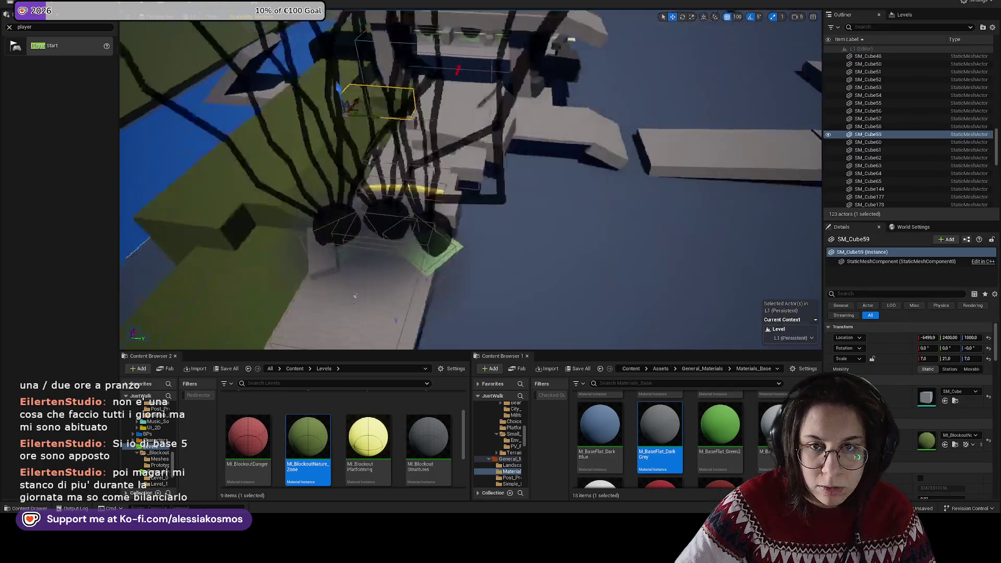
click(441, 170)
drag(440, 170, 386, 125)
scroll(470, 180, down, 10)
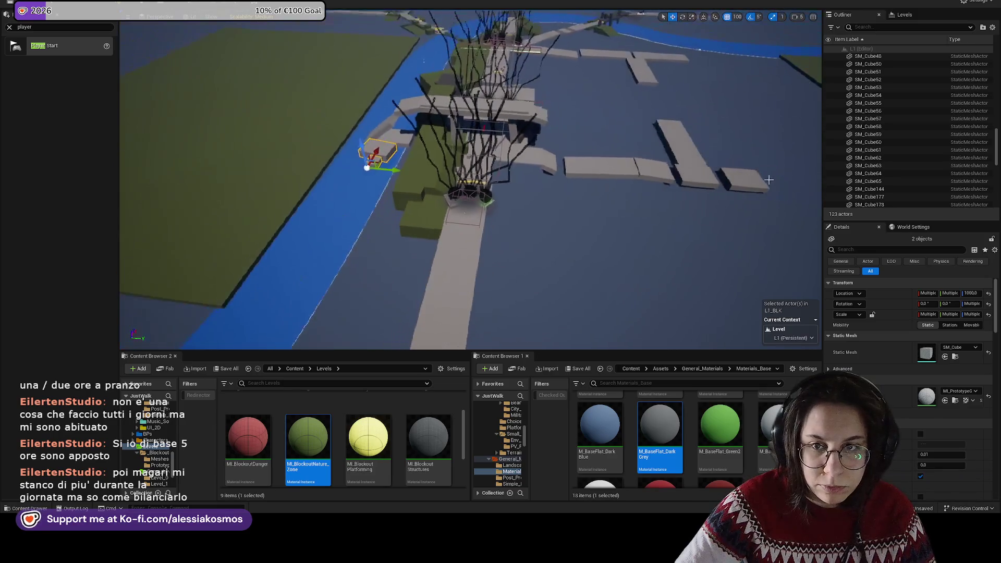
click(647, 169)
ctrl+click(691, 177)
ctrl+click(670, 138)
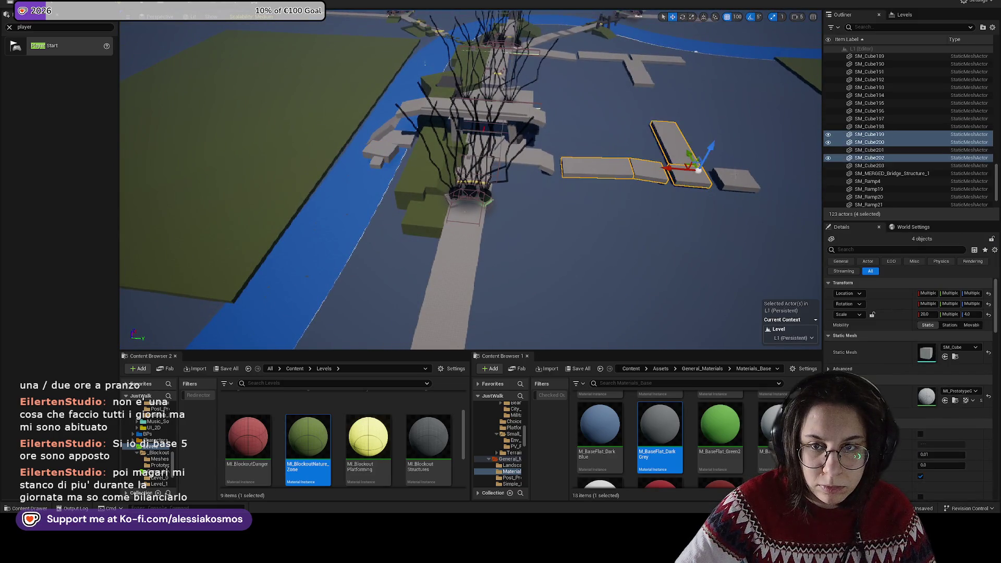
ctrl+click(736, 180)
key(e)
key(w)
mouse_move(747, 191)
mouse_down()
mouse_move(321, 139)
mouse_move(366, 128)
mouse_up()
Step: Turn the grey cross slabs about 180° on Z into a T-shaped path
click(617, 62)
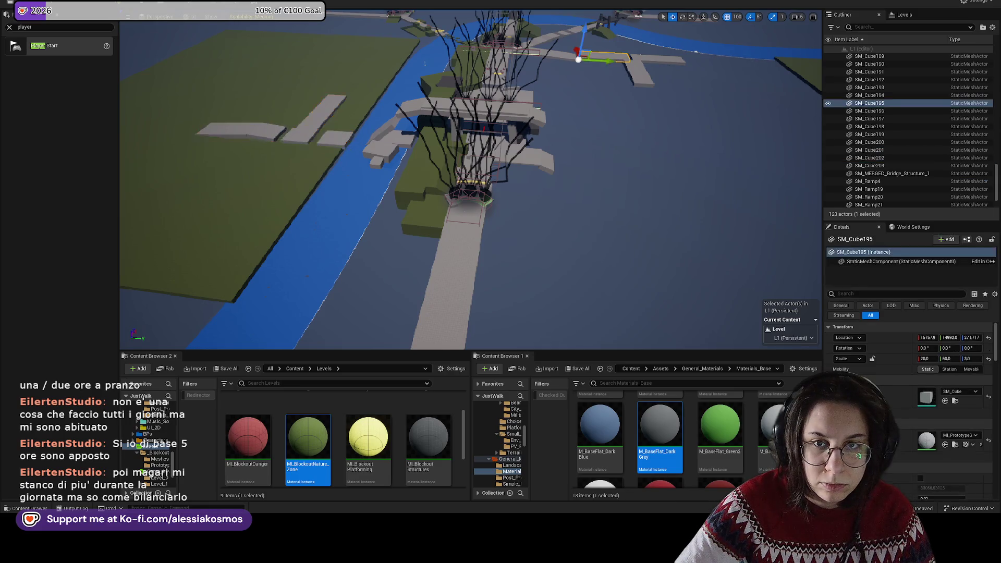
ctrl+click(600, 57)
ctrl+click(641, 65)
ctrl+click(640, 70)
scroll(640, 70, up, 3)
scroll(641, 70, down, 5)
key(e)
mouse_move(735, 162)
mouse_down()
mouse_move(743, 176)
mouse_move(683, 209)
mouse_move(670, 125)
mouse_move(522, 99)
mouse_move(416, 99)
mouse_move(446, 72)
mouse_move(446, 88)
mouse_move(480, 86)
mouse_move(371, 119)
mouse_move(374, 99)
mouse_up()
key(w)
click(446, 89)
ctrl+click(455, 53)
key(e)
key(w)
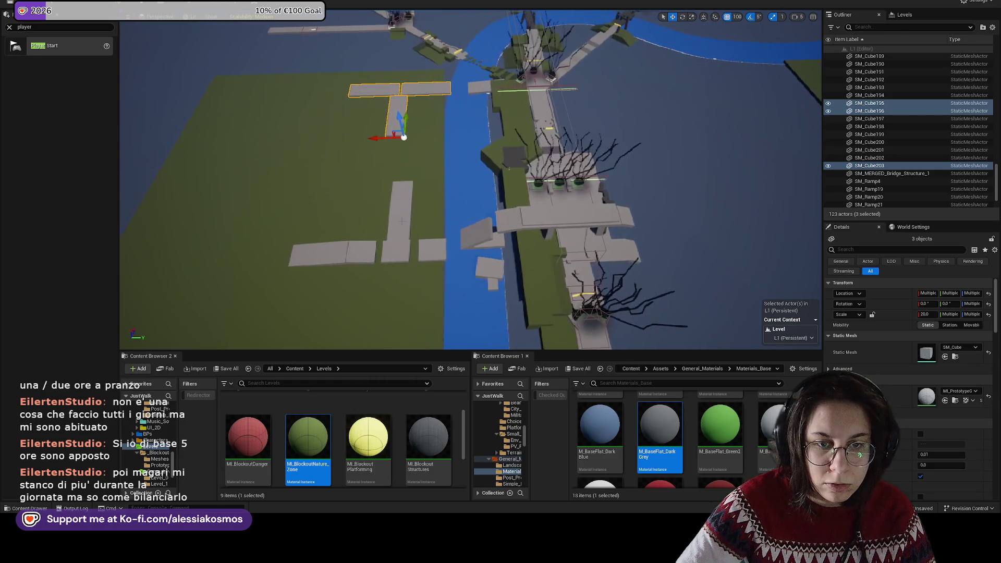
Step: Shift the four lower grey slabs slightly left and turn the right-hand slab 5 degrees
click(396, 252)
ctrl+click(400, 219)
ctrl+click(432, 250)
ctrl+click(331, 254)
ctrl+click(330, 254)
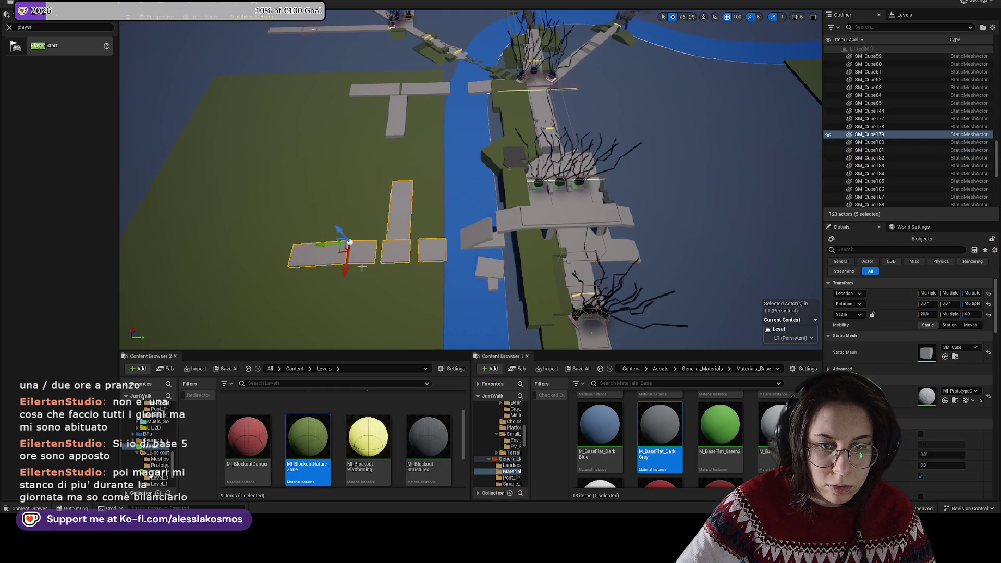
drag(322, 239, 309, 240)
click(431, 255)
key(r)
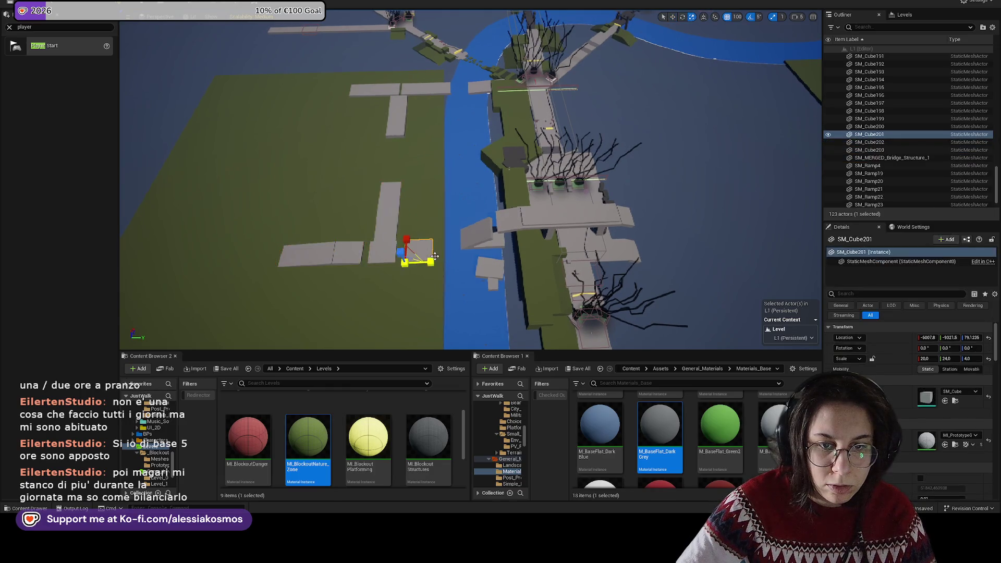
key(e)
drag(425, 270, 422, 281)
key(w)
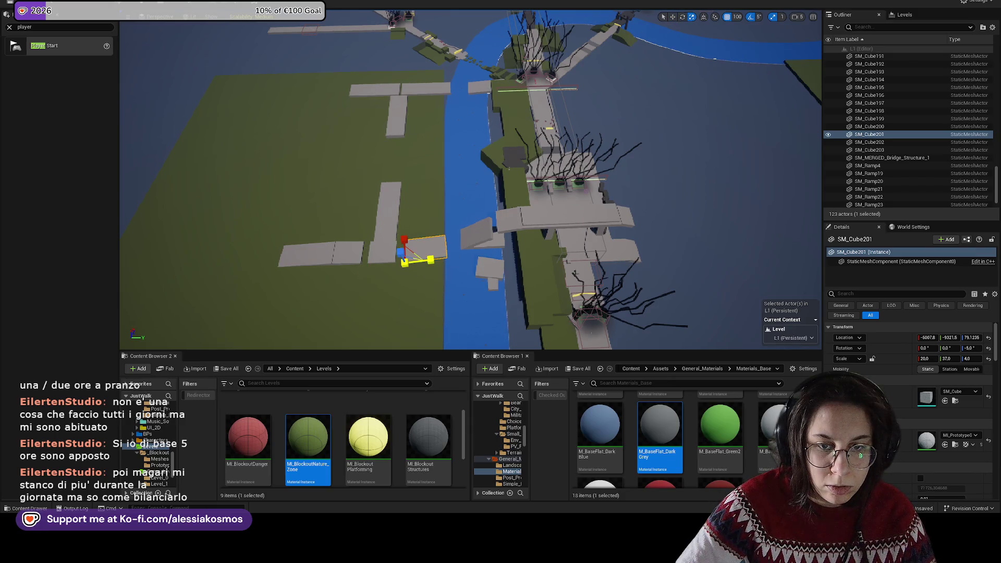
Step: Duplicate the small grey block beside the bridge and reset the copy's rotation to 0
mouse_move(522, 209)
mouse_down()
mouse_move(509, 182)
mouse_move(524, 165)
mouse_up()
scroll(524, 166, down, 10)
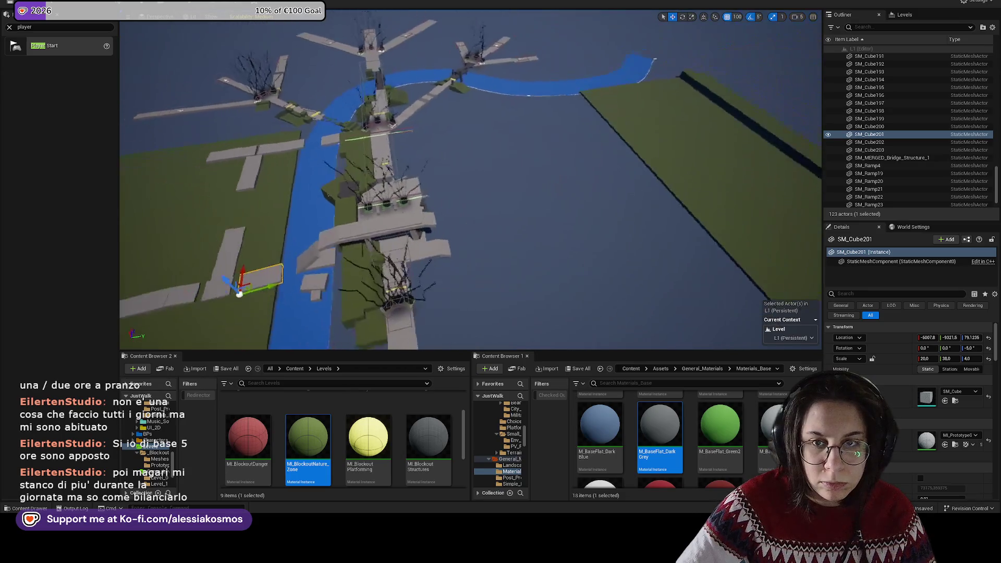
click(654, 141)
scroll(469, 180, up, 8)
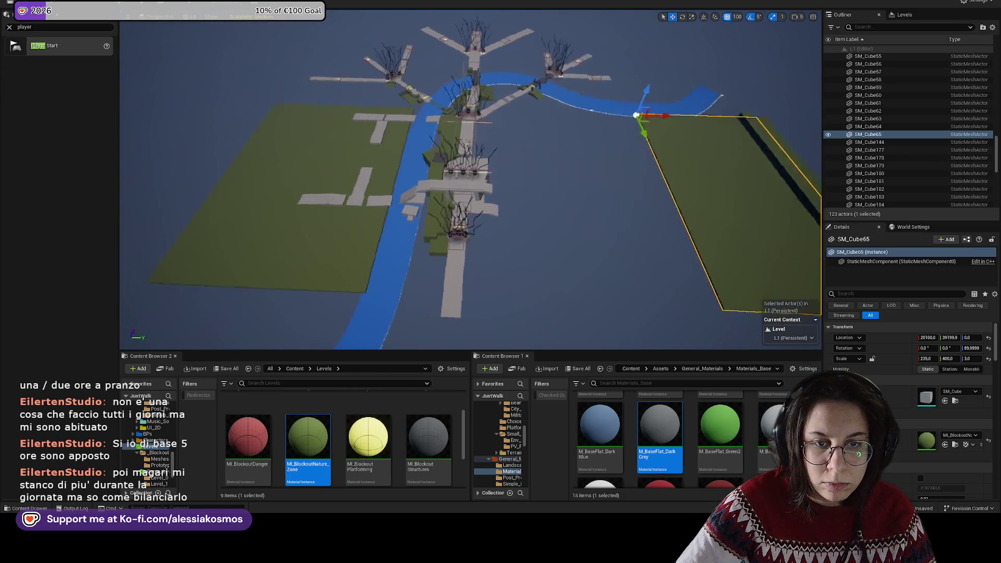
scroll(558, 165, up, 3)
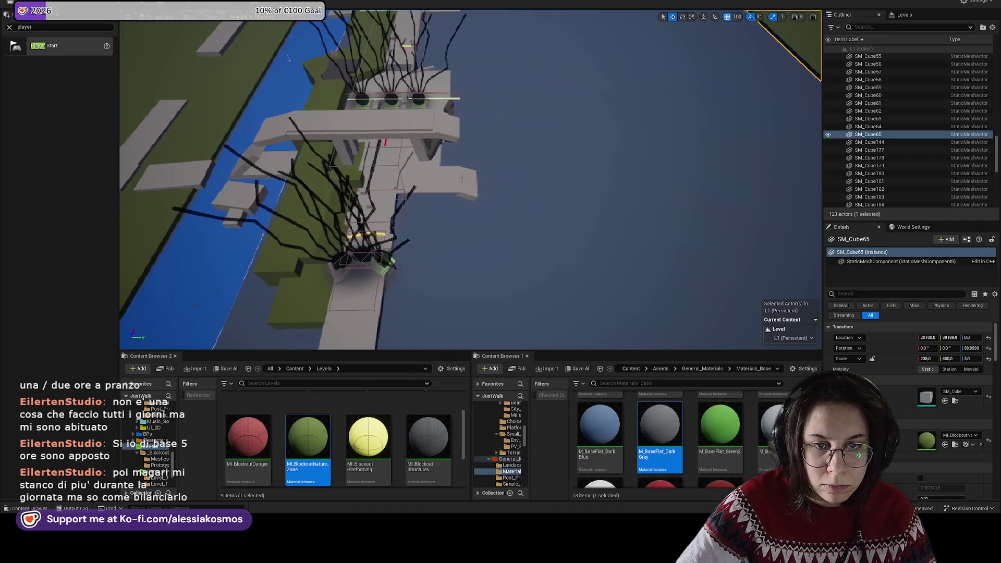
click(466, 181)
key(f)
key(r)
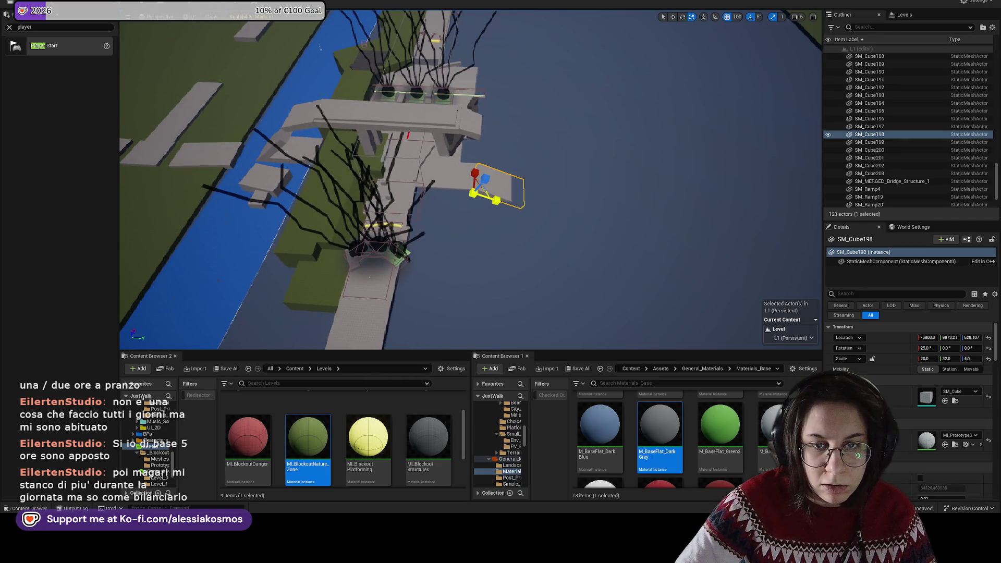
drag(500, 198, 559, 203)
key(e)
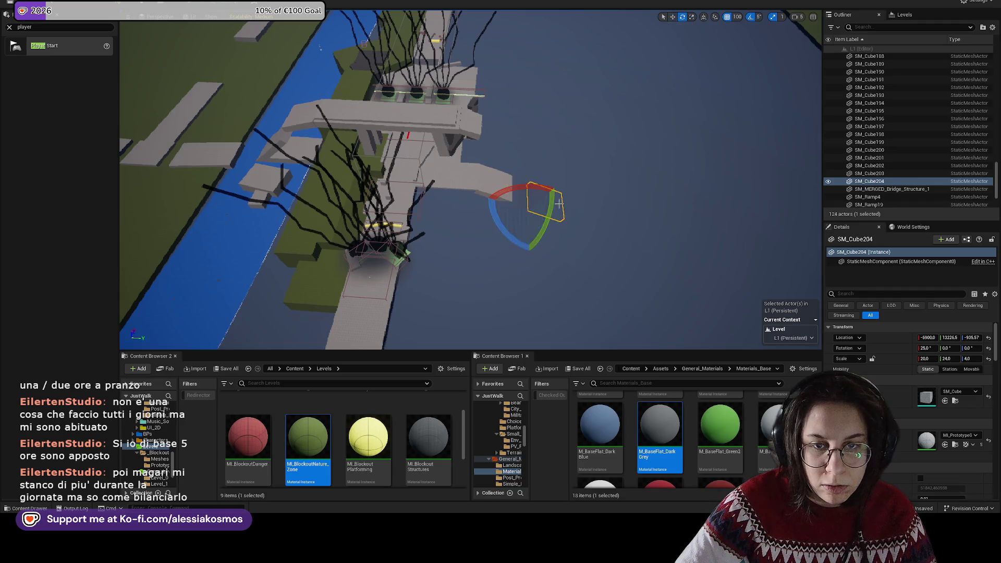
click(988, 348)
Step: Raise the 20 × 37 × 4 copy and slide it out along Y past the bridge end
scroll(452, 99, up, 5)
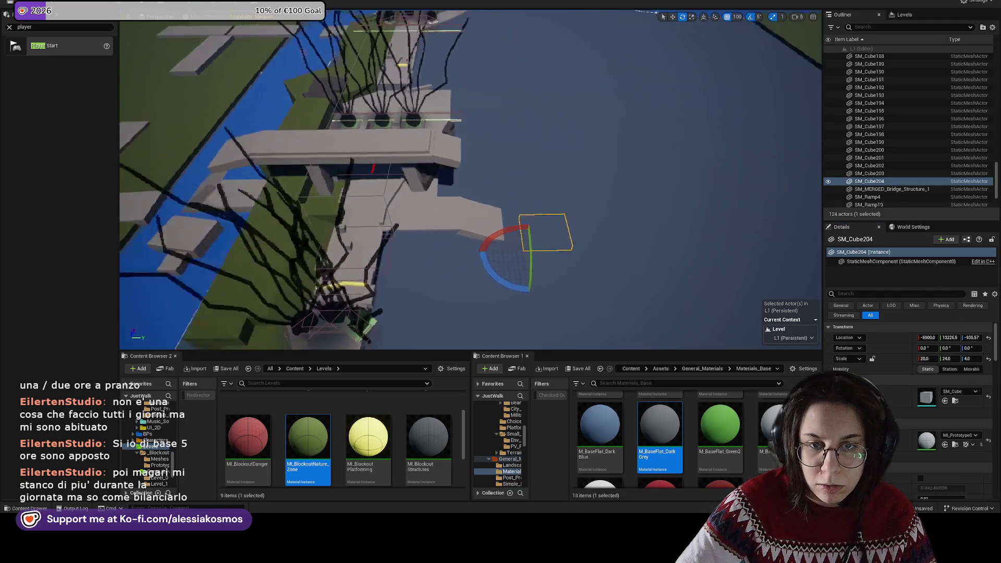
mouse_move(452, 99)
mouse_down()
mouse_move(574, 165)
mouse_move(611, 203)
mouse_move(611, 189)
mouse_up()
key(w)
mouse_move(639, 224)
mouse_down()
mouse_move(587, 219)
mouse_move(694, 224)
mouse_up()
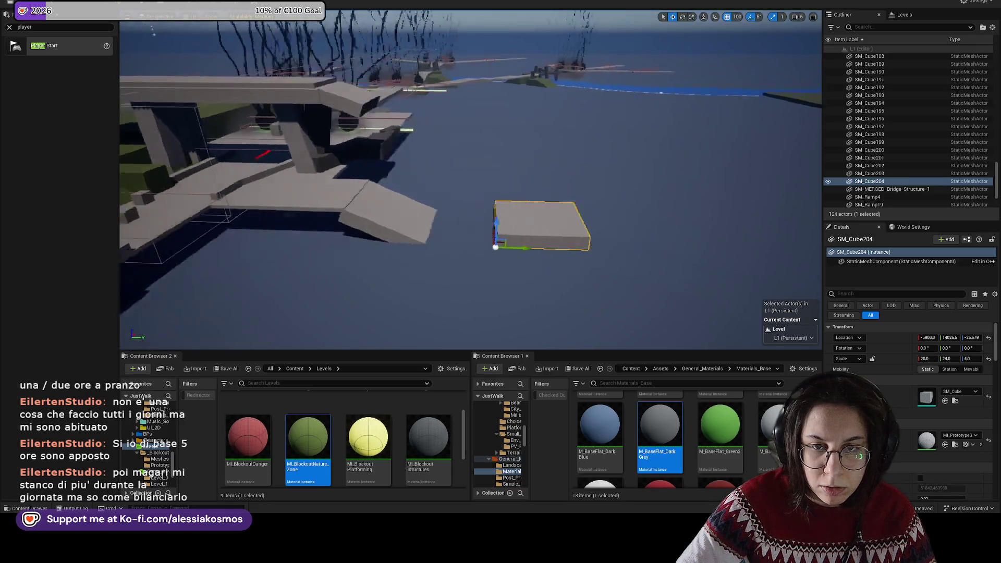
key(r)
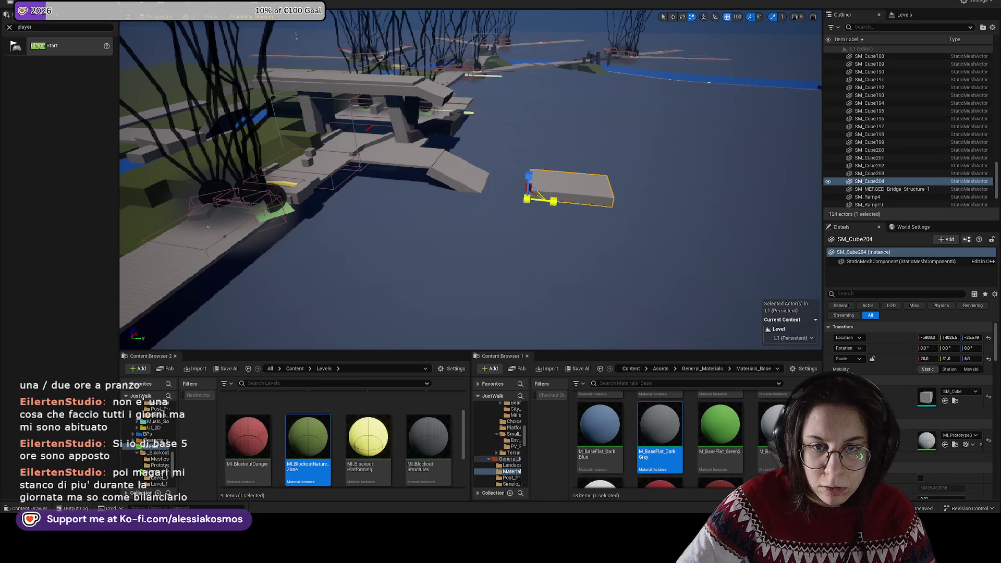
click(704, 172)
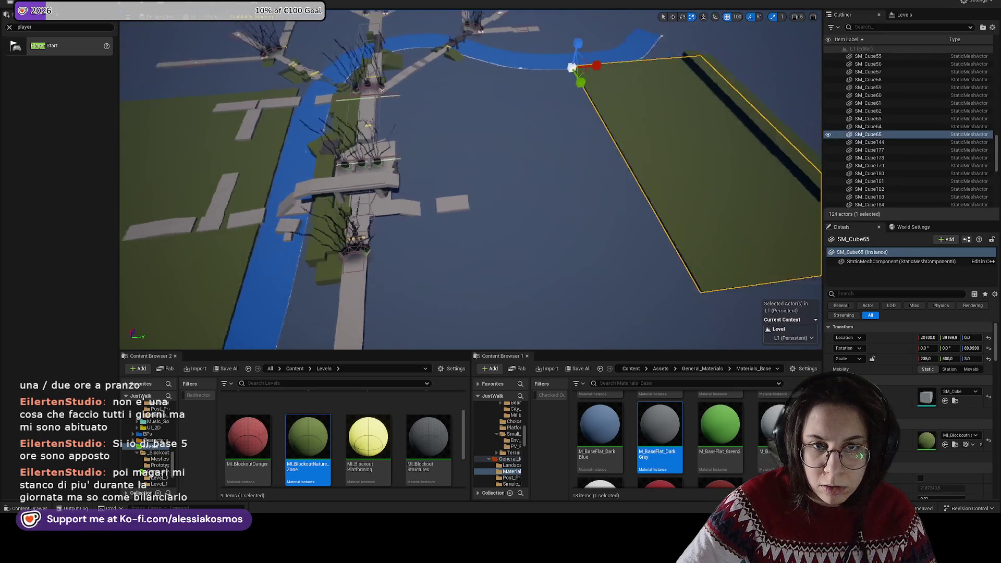
Step: Slide the large green ground slab SM_Cube65 along Y beside the river, keeping the two edge strips
key(w)
mouse_move(581, 84)
mouse_down()
mouse_move(379, 113)
mouse_move(438, 101)
mouse_move(500, 116)
mouse_up()
click(702, 84)
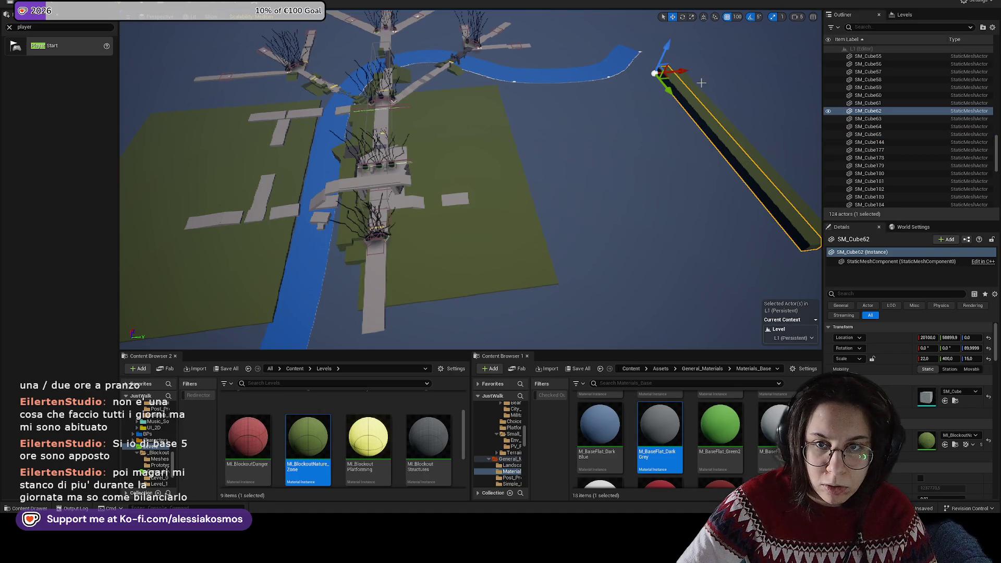
ctrl+click(693, 92)
key(Delete)
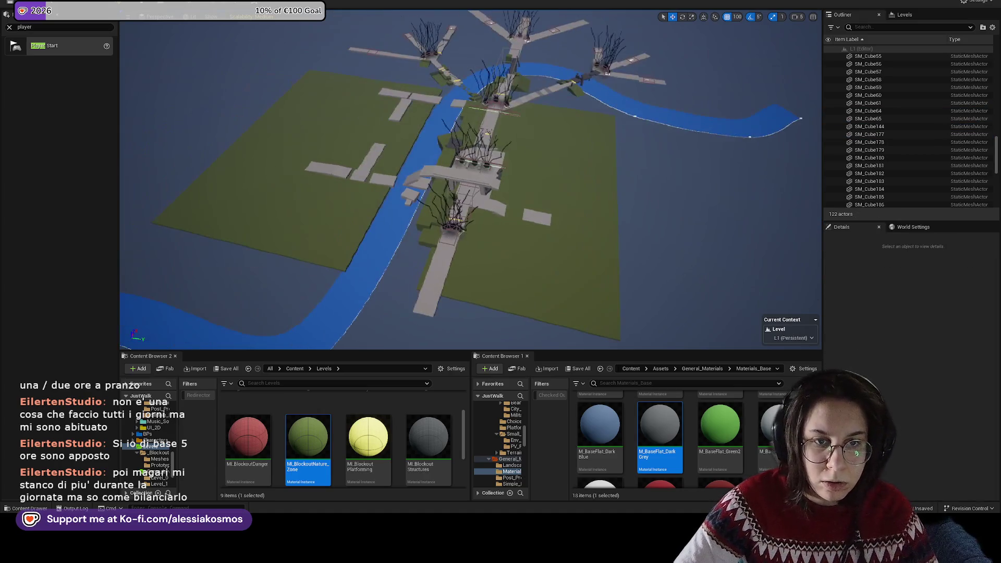
scroll(472, 101, up, 10)
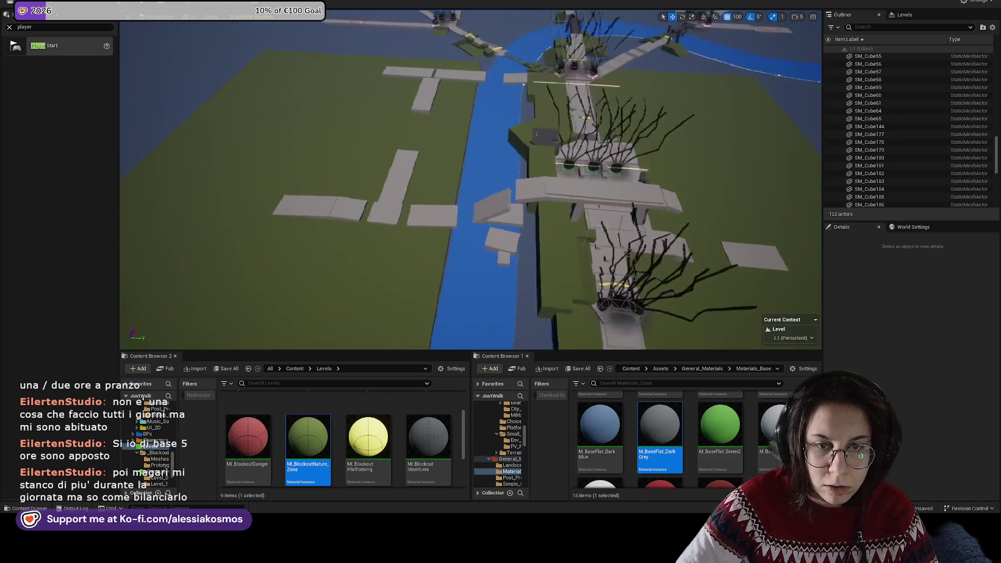
scroll(472, 101, down, 10)
key(ctrl+z)
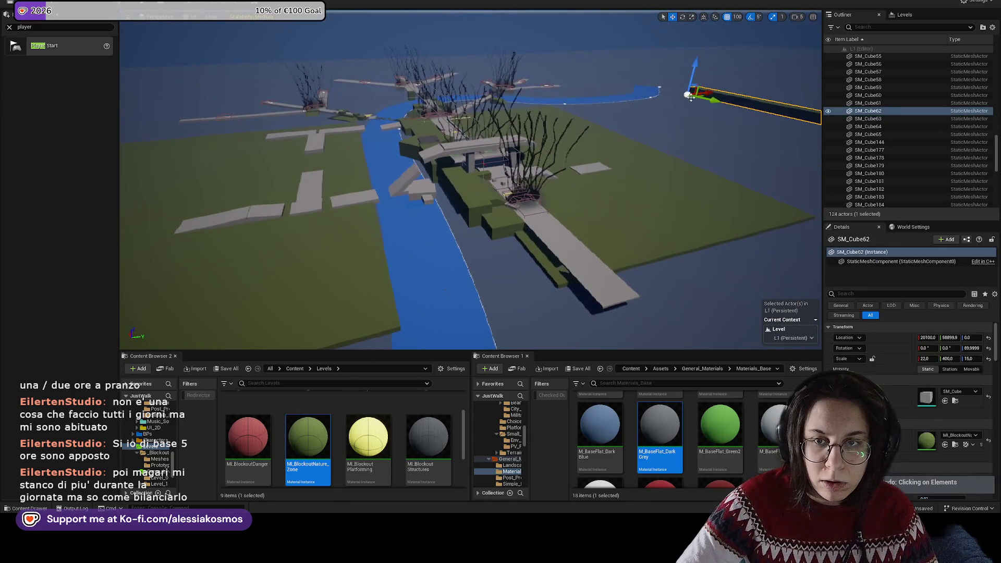
Step: Turn the two dark edge strips 180 degrees above the river
mouse_move(719, 89)
mouse_down()
mouse_move(658, 137)
mouse_move(667, 121)
mouse_move(396, 134)
mouse_up()
click(658, 137)
key(ctrl+z)
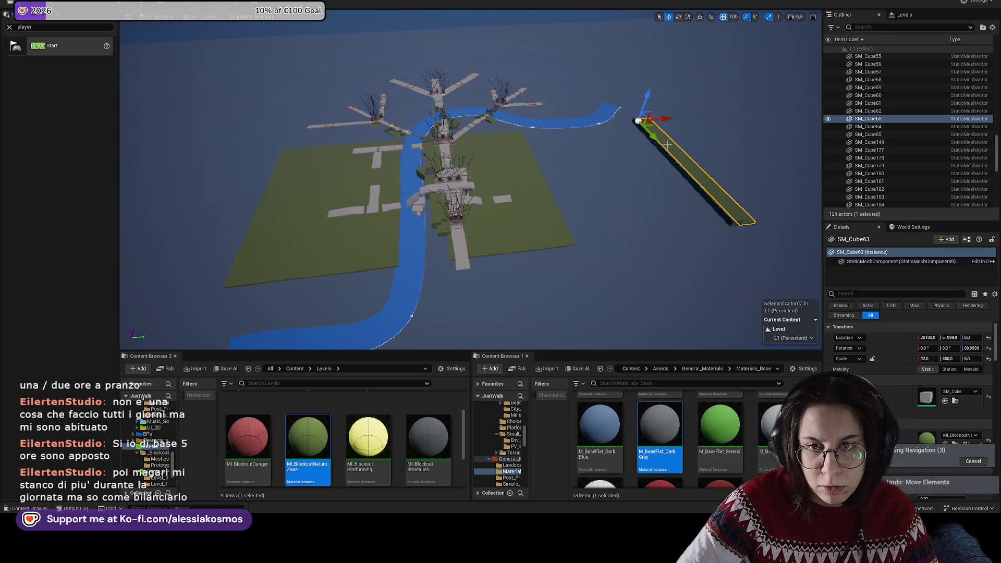
ctrl+click(662, 151)
key(e)
mouse_move(647, 146)
mouse_down()
mouse_move(349, 132)
mouse_move(559, 150)
mouse_move(537, 172)
mouse_move(527, 229)
mouse_move(741, 79)
mouse_up()
key(w)
mouse_move(557, 235)
mouse_down()
mouse_move(232, 179)
mouse_move(581, 225)
mouse_move(477, 218)
mouse_move(472, 207)
mouse_move(527, 179)
mouse_up()
key(ctrl+z)
key(ctrl+z)
key(ctrl+z)
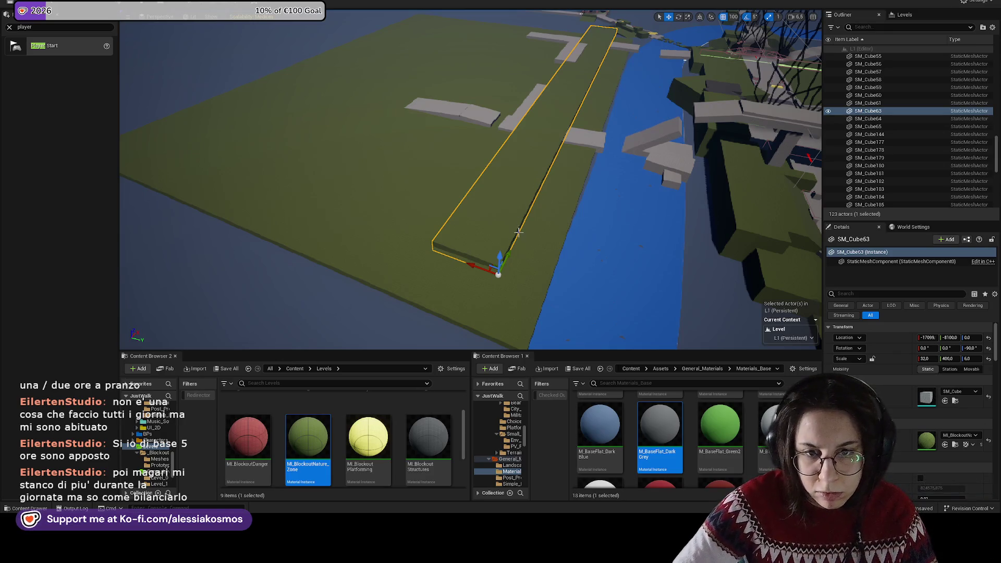
Step: Move the strip onto the green ground, shorten it to Scale Y 100, and set it at the river edge
mouse_move(509, 253)
mouse_down()
mouse_move(464, 294)
mouse_move(498, 313)
mouse_move(404, 290)
mouse_move(459, 290)
mouse_up()
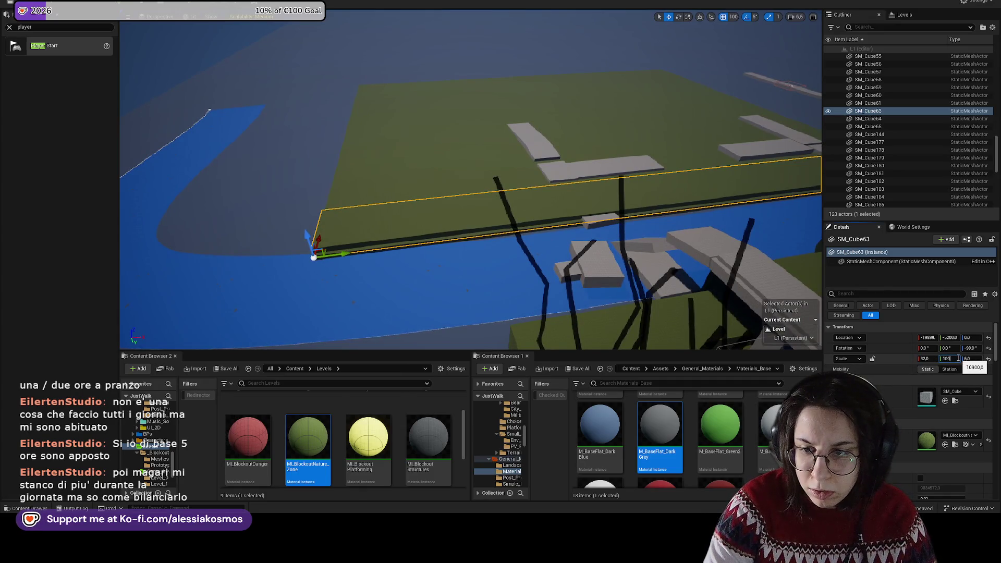
key(Return)
key(f)
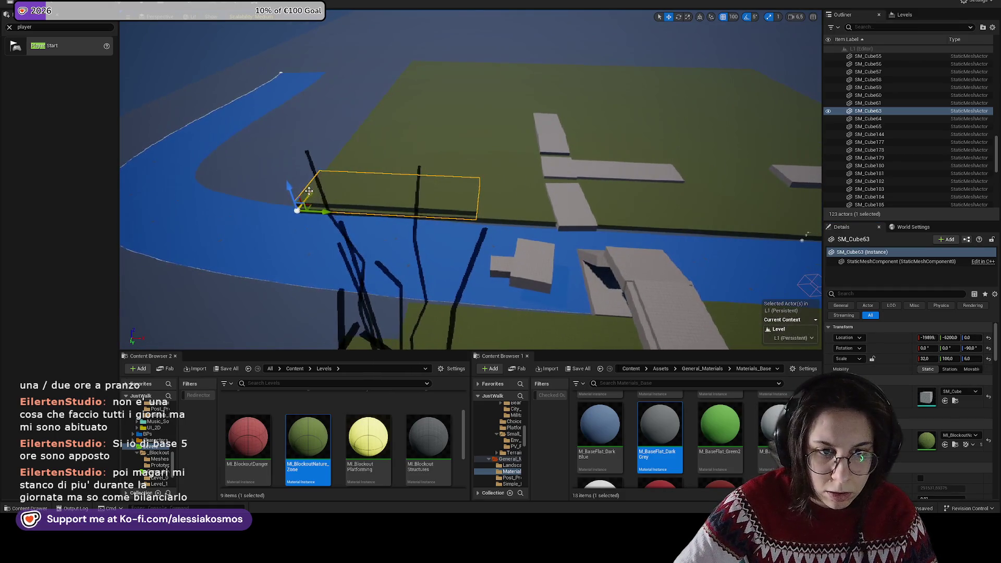
drag(309, 190, 305, 205)
Step: Duplicate the short green slab twice more along the riverbank
mouse_move(417, 222)
mouse_down()
mouse_move(646, 226)
mouse_move(341, 225)
mouse_move(514, 223)
mouse_move(491, 211)
mouse_up()
key(r)
key(w)
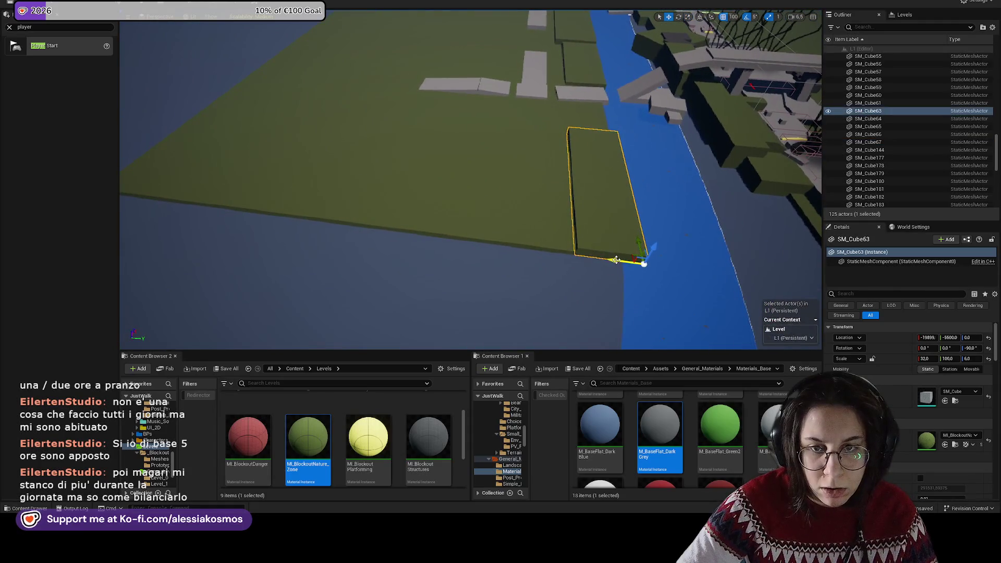
alt+drag(605, 261, 490, 246)
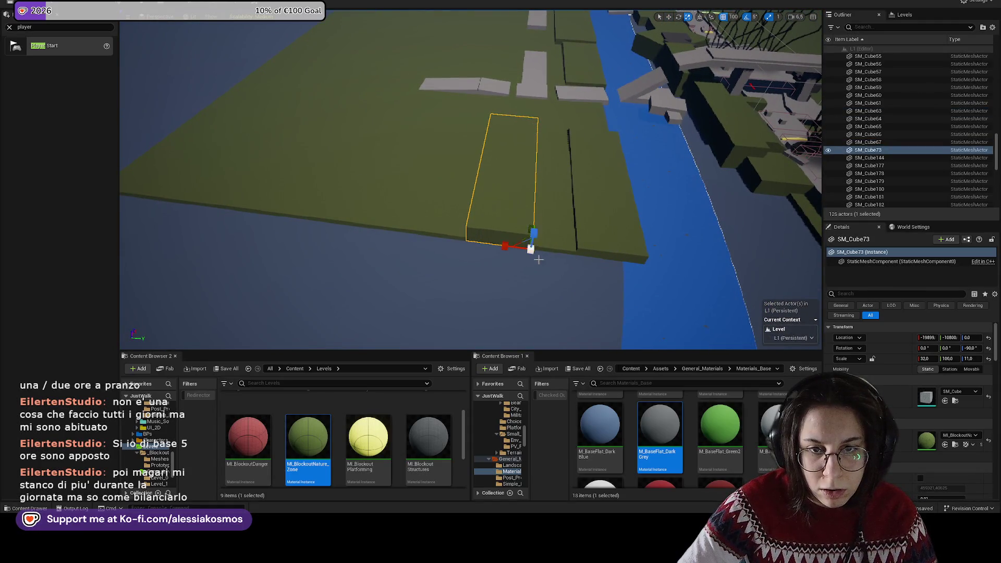
mouse_move(556, 247)
mouse_down()
mouse_move(399, 245)
mouse_move(396, 224)
mouse_move(403, 261)
mouse_move(401, 237)
mouse_up()
mouse_move(474, 183)
mouse_down()
mouse_move(427, 177)
mouse_move(454, 172)
mouse_move(440, 180)
mouse_move(501, 214)
mouse_up()
key(e)
click(407, 245)
click(500, 224)
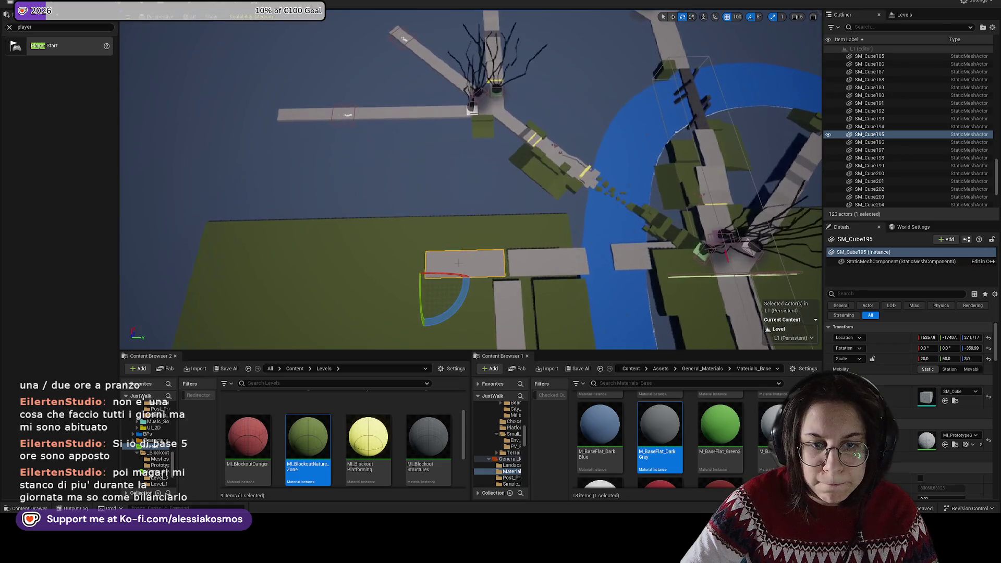
Step: Duplicate grey plank SM_Cube195 and, with 45° rotation snap, turn the copy crosswise to -90°
drag(438, 312, 365, 286)
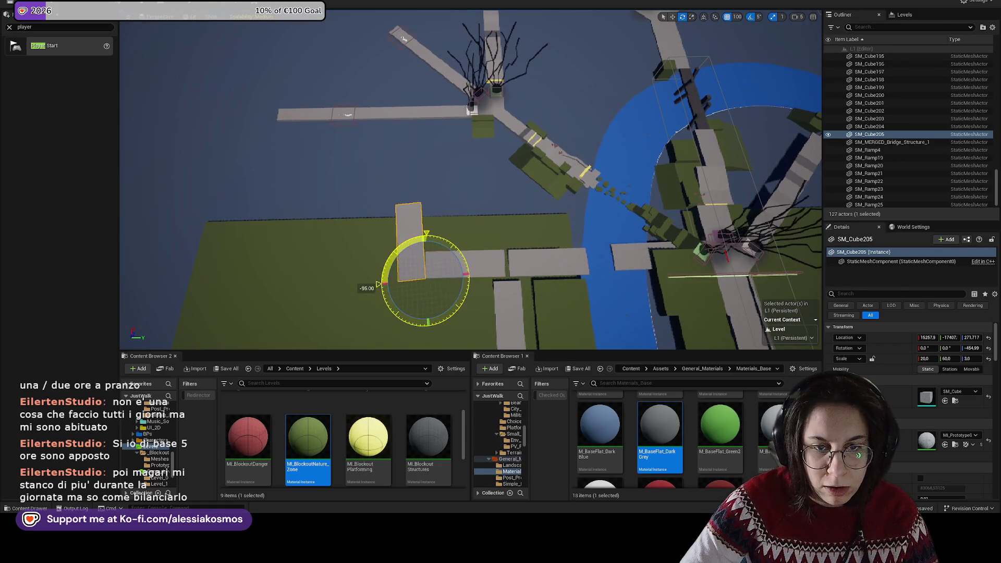
key(w)
click(751, 18)
click(760, 17)
click(767, 58)
scroll(981, 360, down, 2)
click(988, 346)
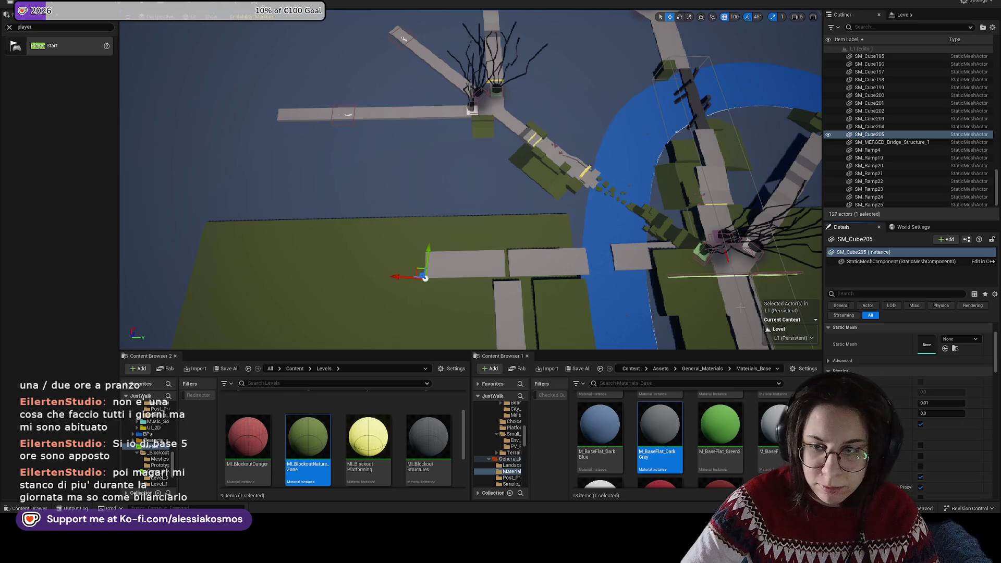
scroll(923, 368, up, 2)
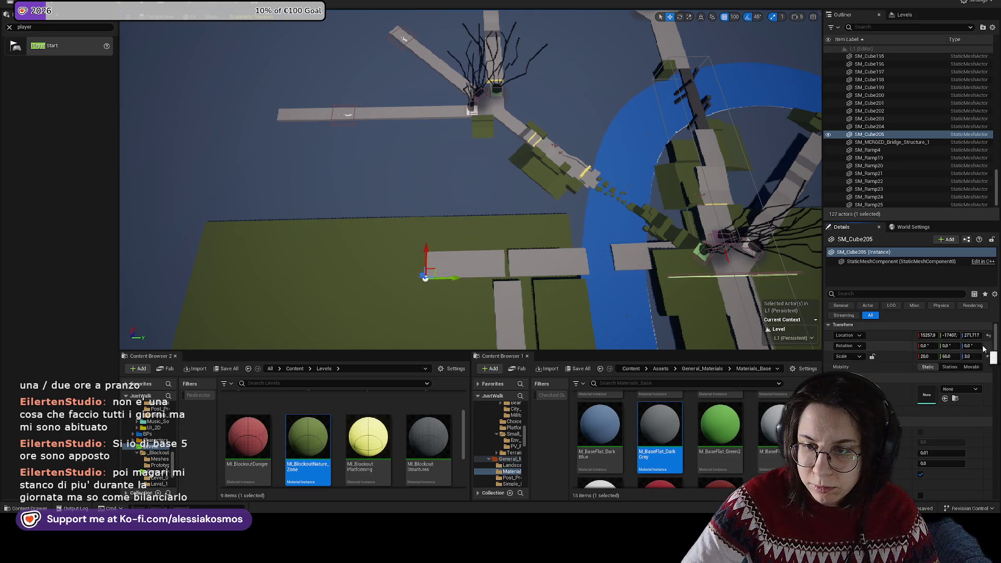
key(ctrl+z)
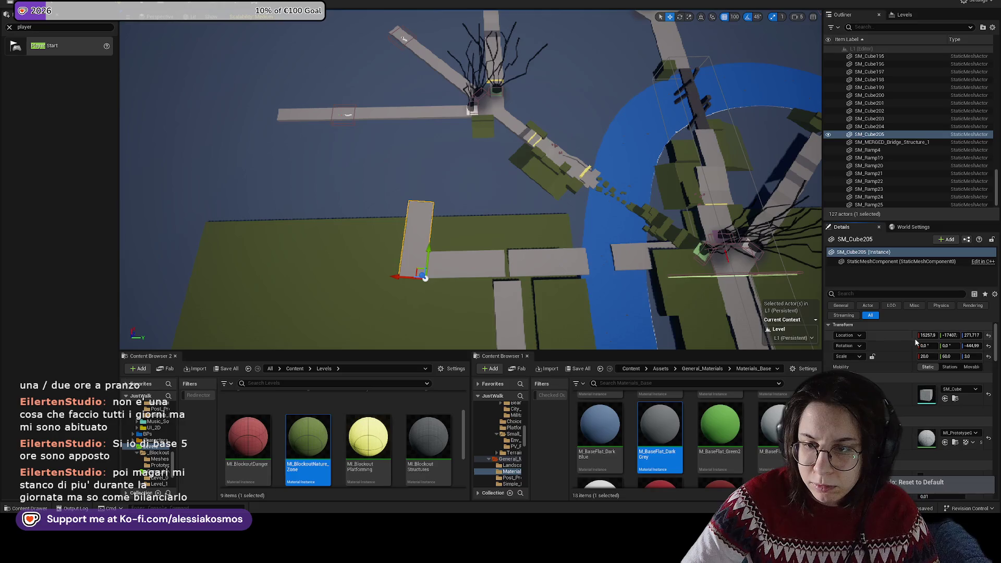
click(989, 347)
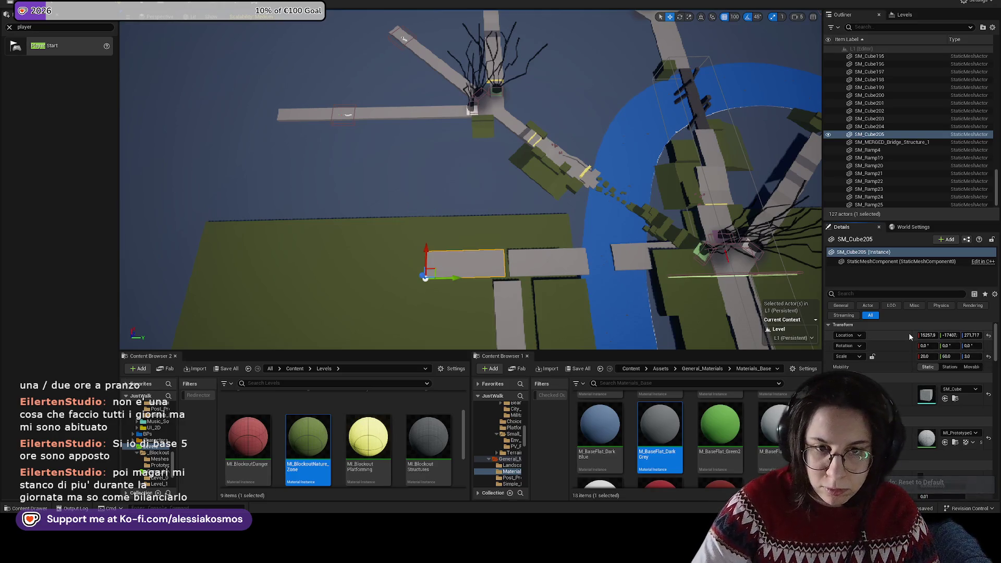
drag(530, 285, 448, 250)
key(e)
mouse_move(313, 230)
mouse_down()
mouse_move(344, 253)
mouse_move(355, 229)
mouse_move(340, 231)
mouse_move(373, 173)
mouse_move(403, 197)
mouse_up()
key(w)
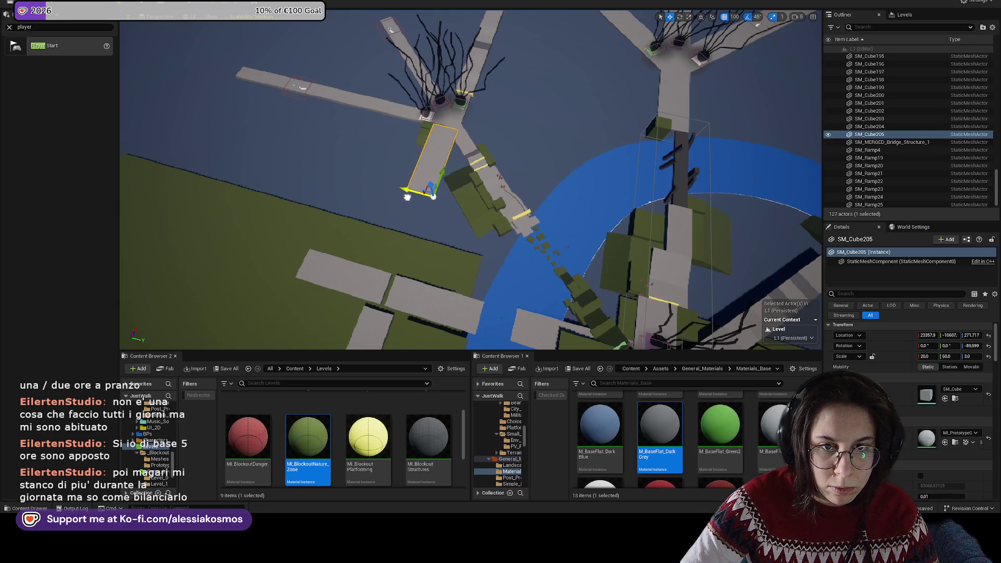
Step: Slide the small green block SM_Cube99 under the tree along X
scroll(434, 196, up, 5)
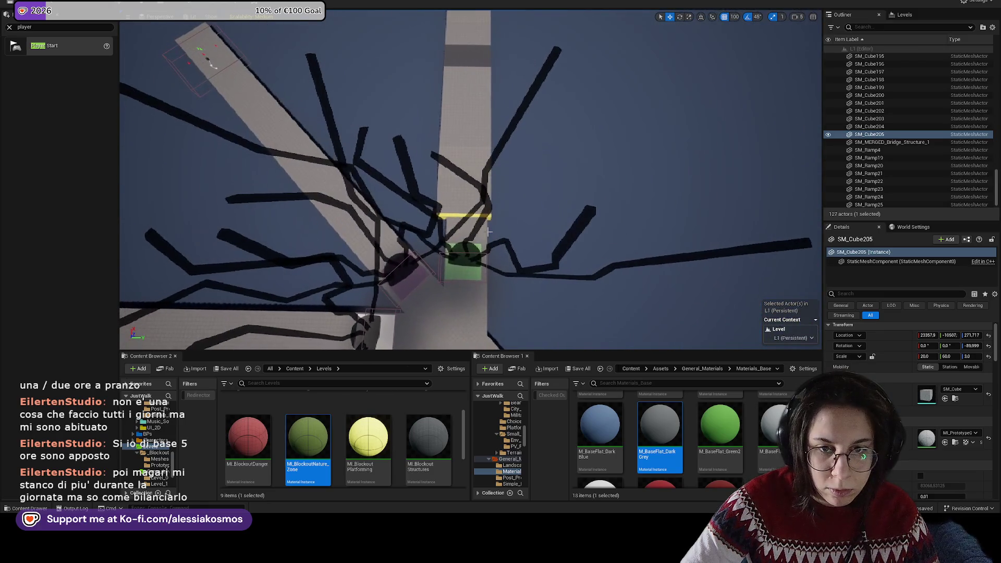
click(469, 240)
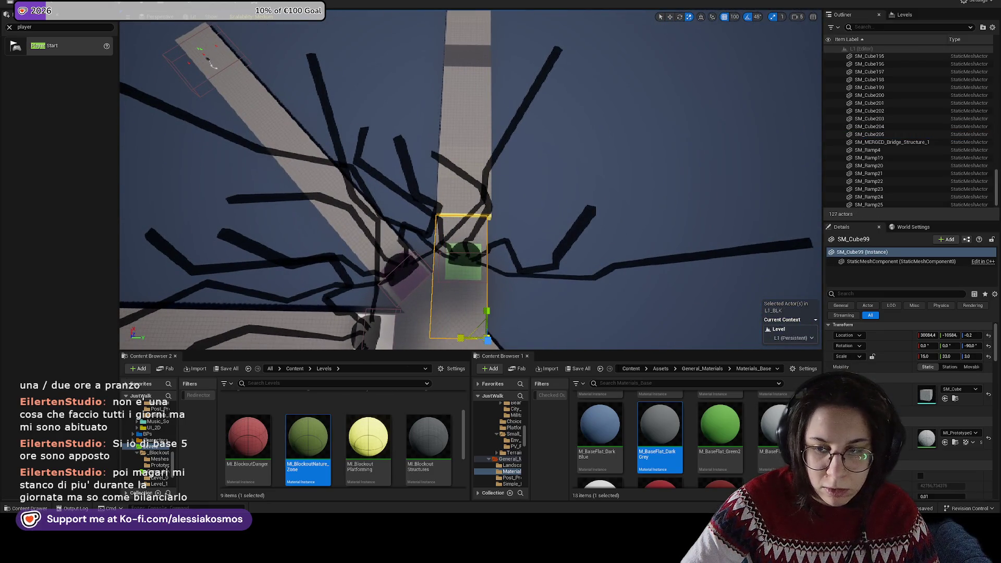
key(w)
mouse_move(462, 337)
mouse_down()
mouse_move(491, 327)
mouse_move(532, 272)
mouse_move(506, 245)
mouse_up()
click(397, 266)
Step: Set rotation snap back to 5°, tilt the plank 5 degrees, and slide a duplicate along the path
key(e)
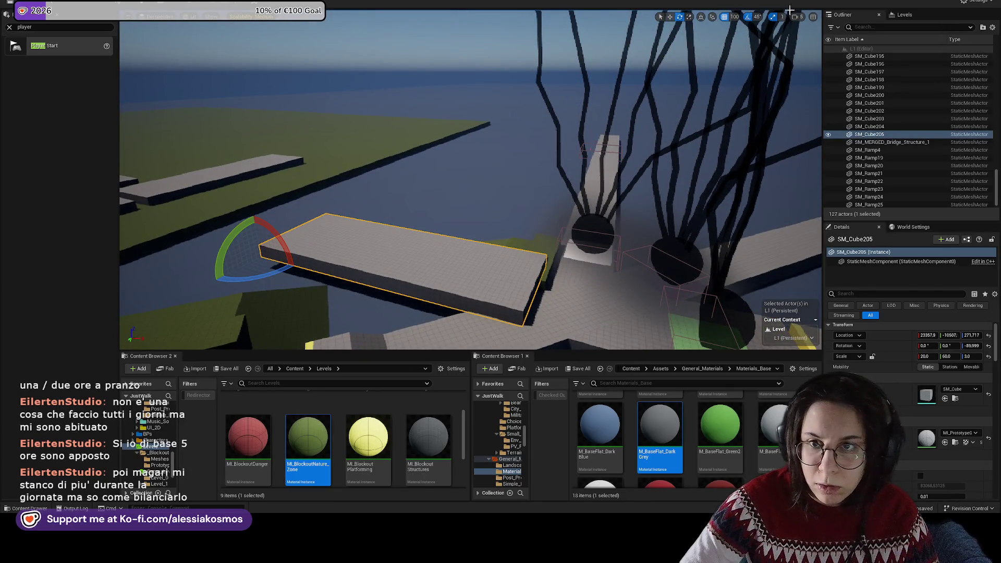
click(755, 16)
click(780, 39)
drag(285, 250, 282, 246)
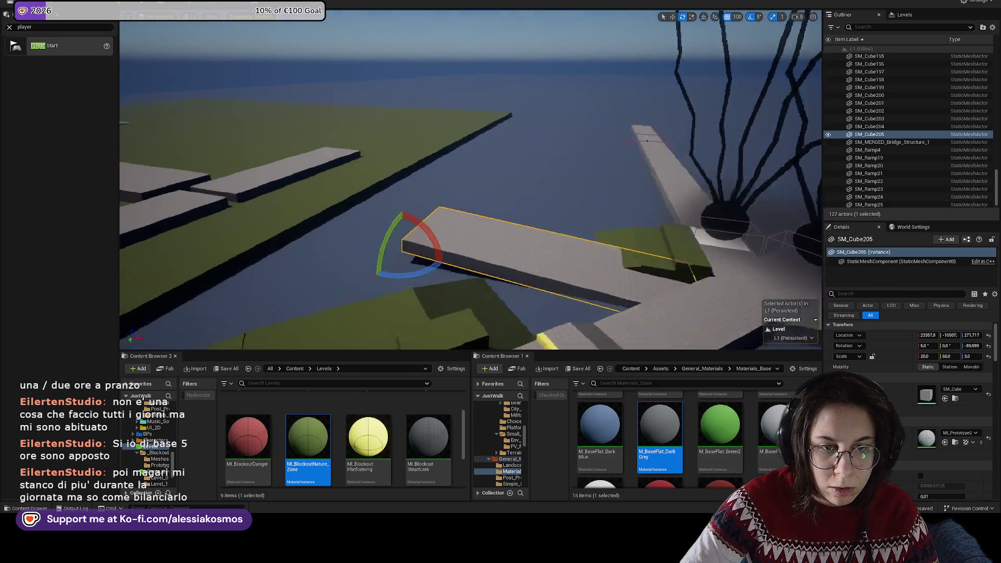
mouse_move(420, 230)
mouse_down()
mouse_move(257, 213)
mouse_move(226, 197)
mouse_up()
key(w)
mouse_move(260, 225)
mouse_down()
mouse_move(195, 214)
mouse_move(423, 204)
mouse_move(402, 280)
mouse_up()
click(423, 205)
key(r)
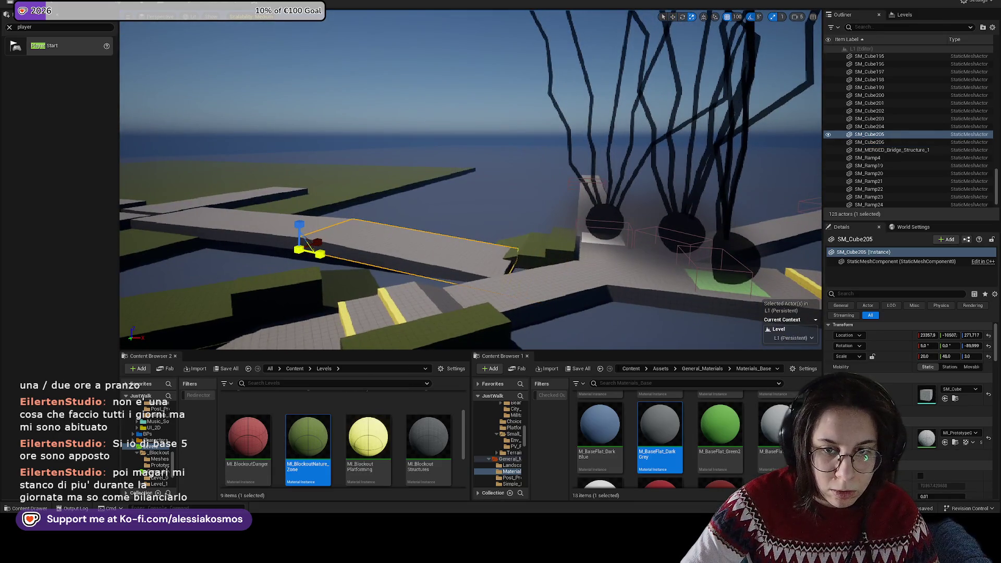
Step: Shorten the walkway beam SM_Cube170 from Scale Y 181 to 125
mouse_move(353, 252)
mouse_down()
mouse_move(417, 248)
mouse_move(407, 255)
mouse_move(469, 219)
mouse_move(552, 198)
mouse_move(490, 202)
mouse_move(472, 224)
mouse_up()
click(402, 257)
click(440, 220)
key(f)
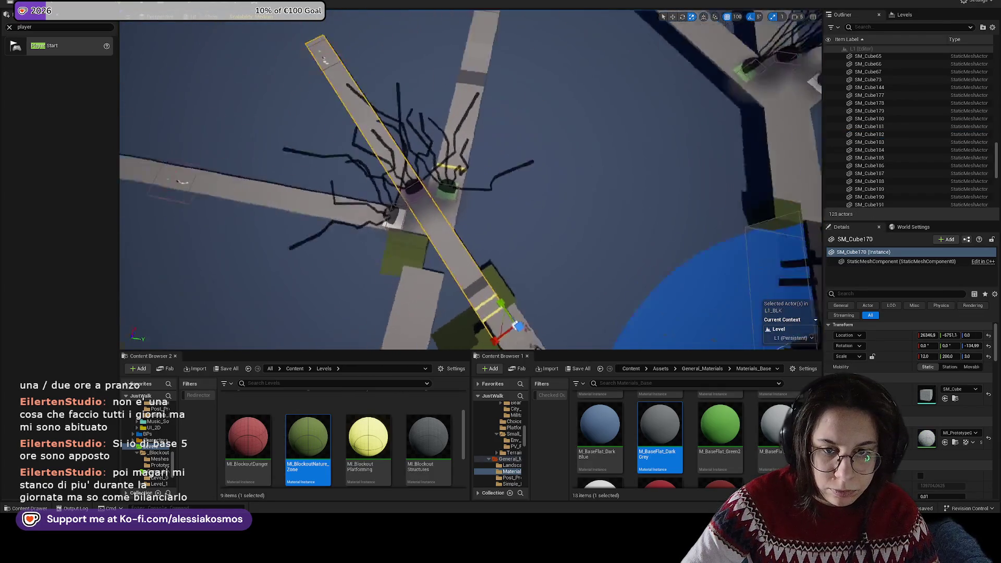
drag(472, 223, 451, 219)
drag(564, 230, 565, 230)
drag(948, 356, 923, 356)
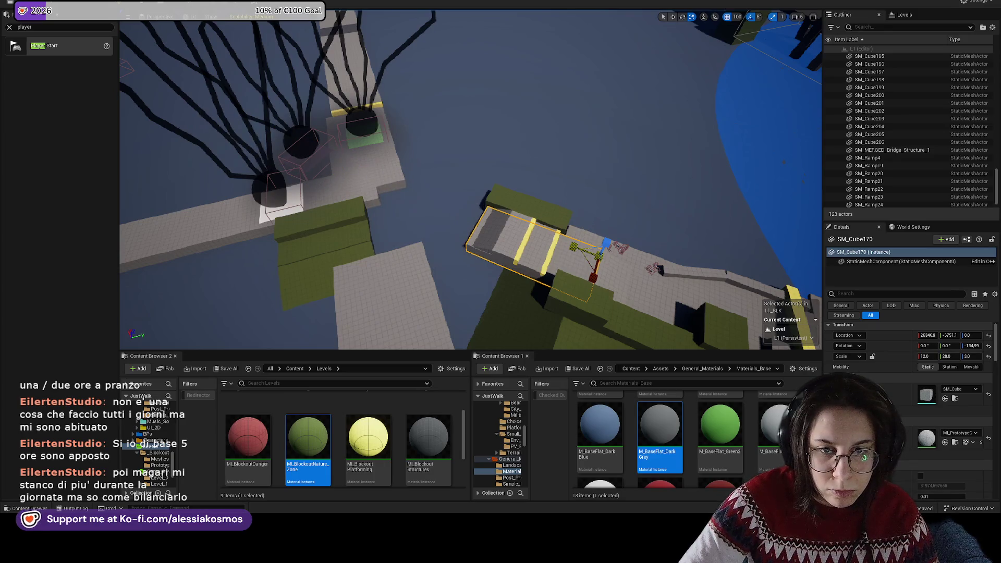
mouse_move(469, 188)
mouse_down()
mouse_move(469, 146)
mouse_move(469, 172)
mouse_move(469, 157)
mouse_up()
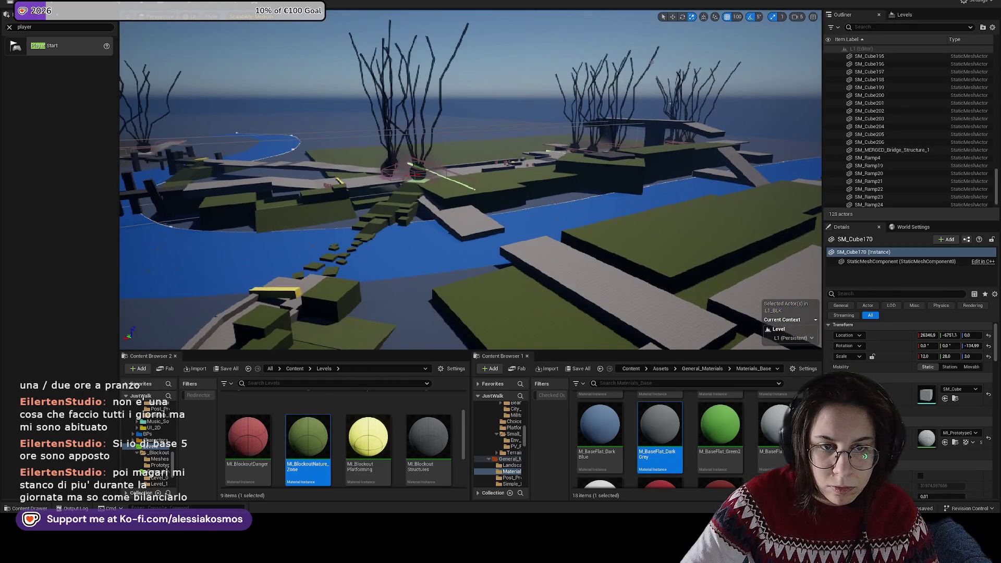
Step: Copy a grey block, raise it to Location Z 900, and slide it along Y
drag(420, 203, 467, 222)
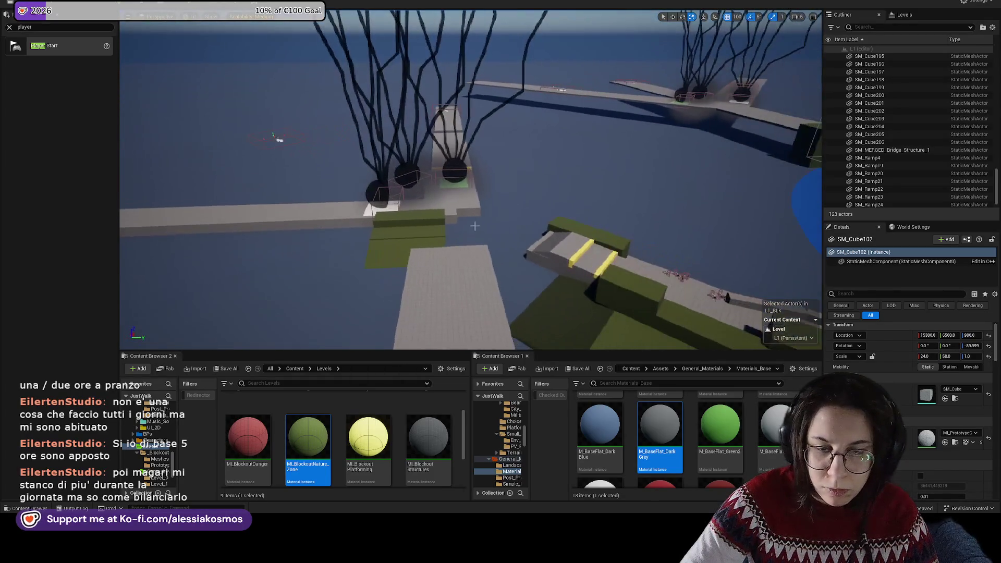
drag(469, 188, 469, 162)
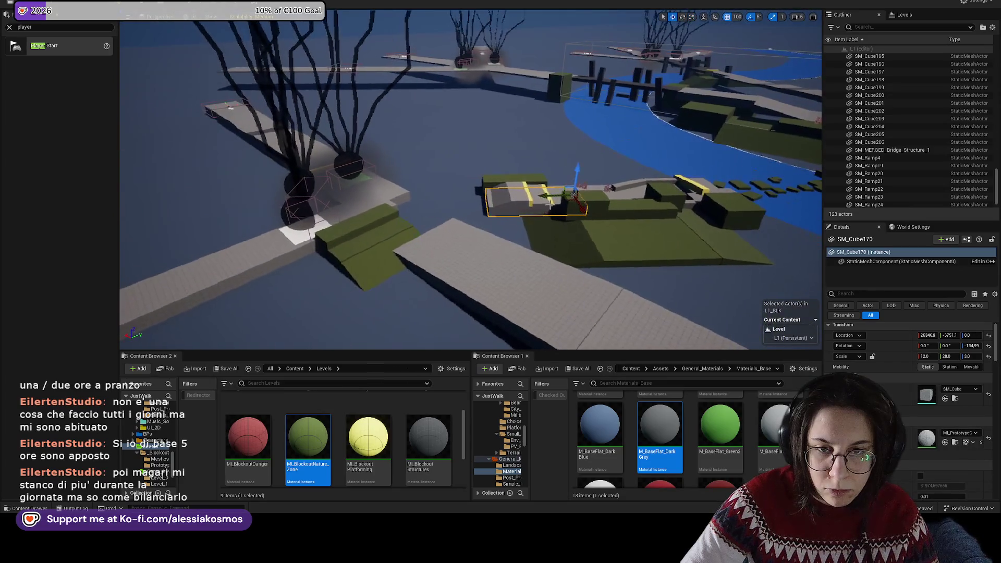
key(w)
key(ctrl+d)
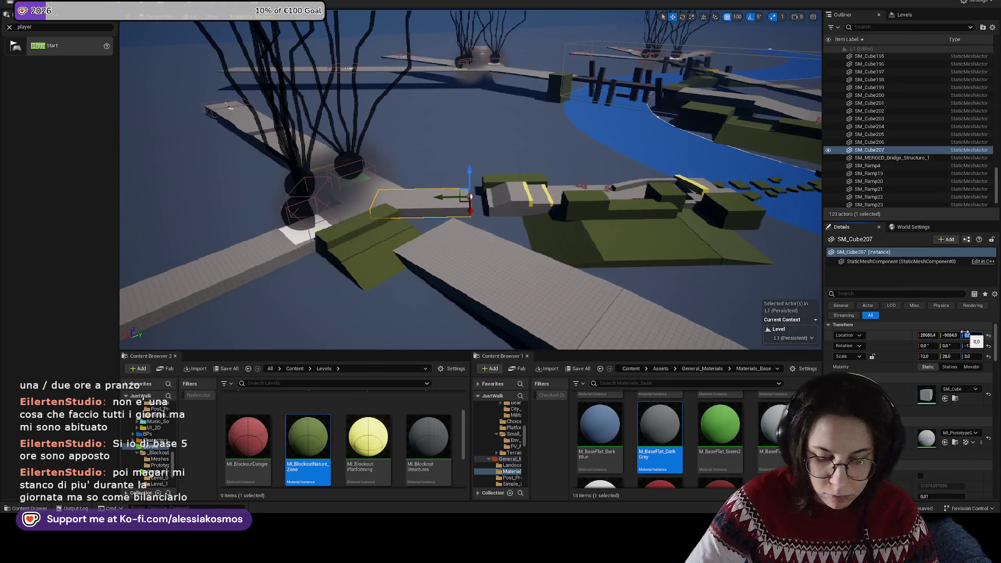
text(00)
key(Return)
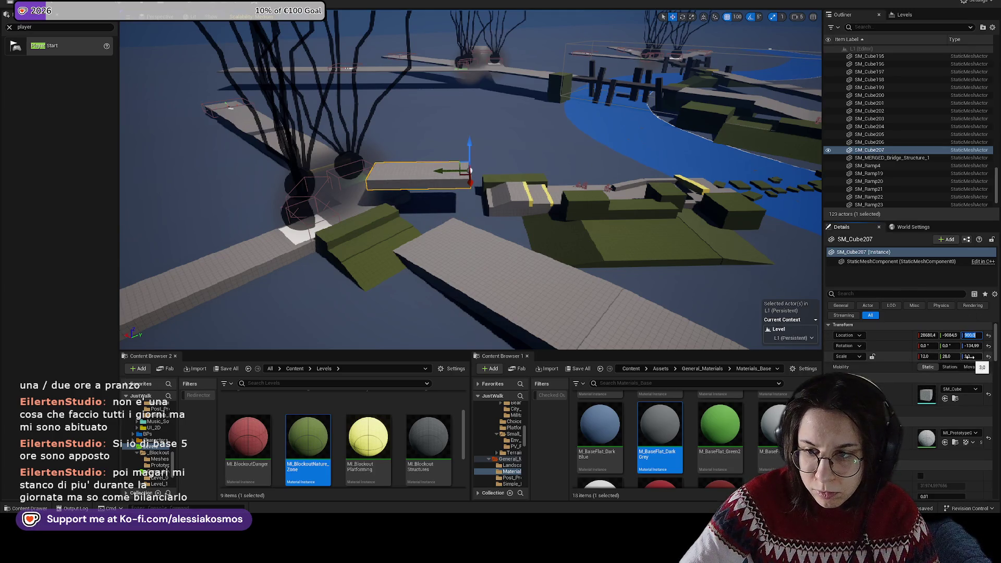
mouse_move(451, 171)
mouse_down()
mouse_move(292, 180)
mouse_move(323, 156)
mouse_move(332, 186)
mouse_up()
Step: Duplicate the striped walkway SM_Cube170 as SM_Cube208 and slide the copy left
scroll(332, 186, down, 5)
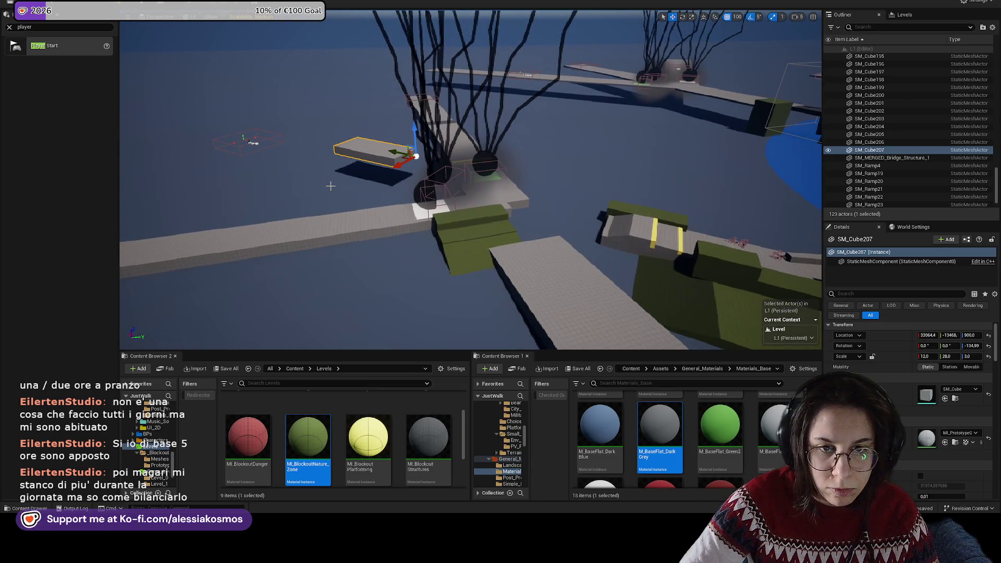
click(574, 271)
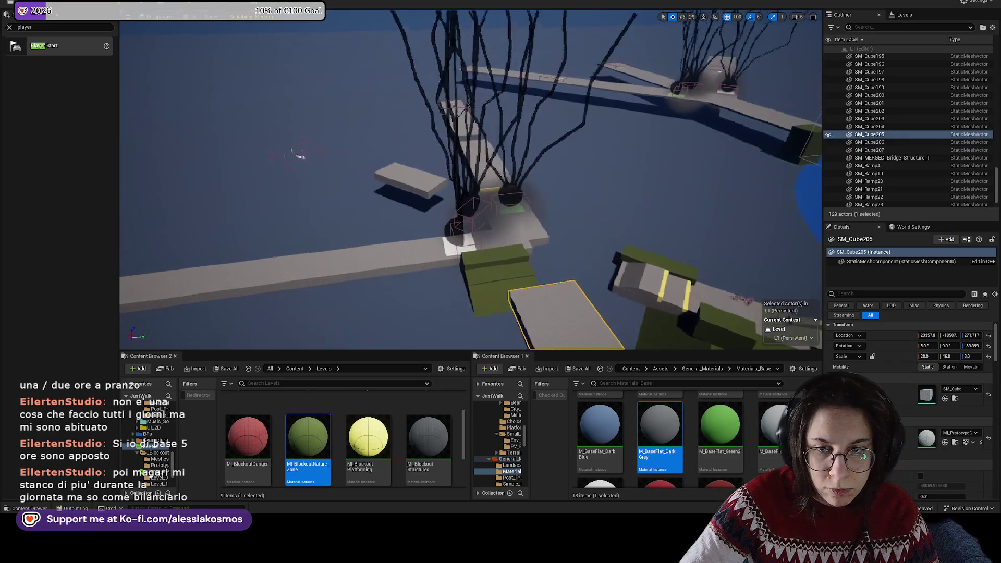
click(594, 220)
mouse_move(605, 212)
alt+mouse_down()
mouse_move(489, 200)
mouse_move(386, 18)
alt+mouse_up()
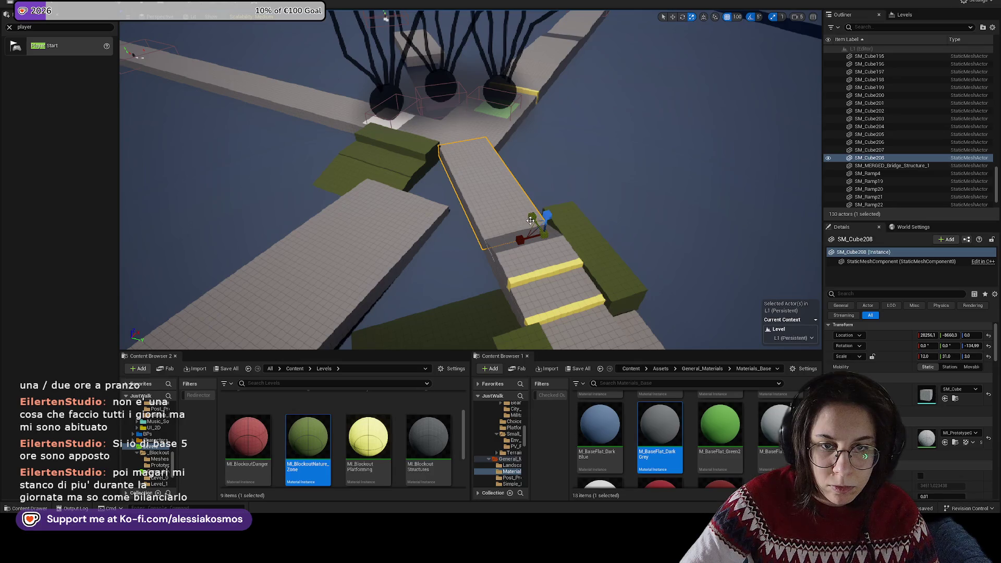
Step: Duplicate the new grey walkway to the left and angle the copy 15° as a side path
alt+drag(522, 235, 438, 239)
key(e)
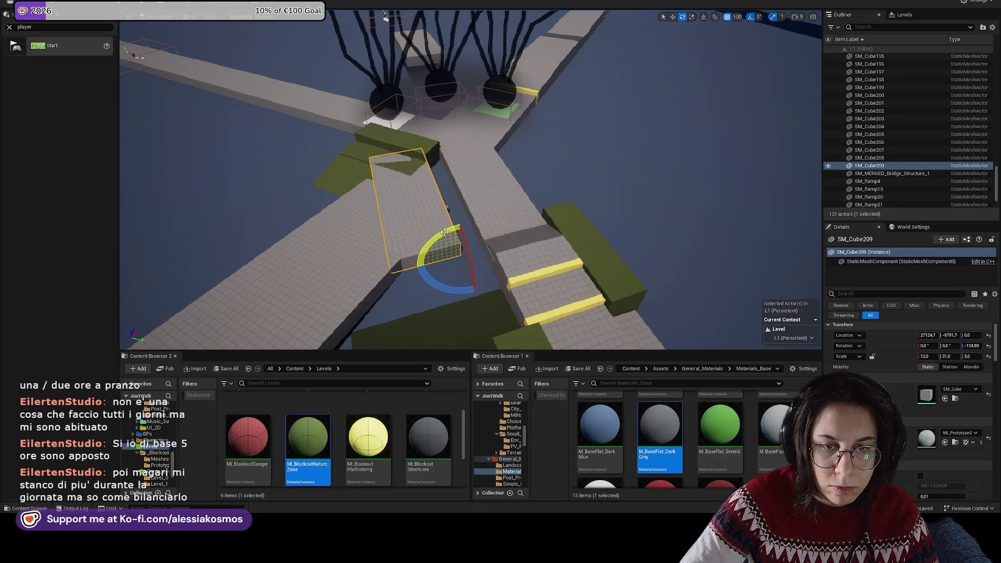
key(r)
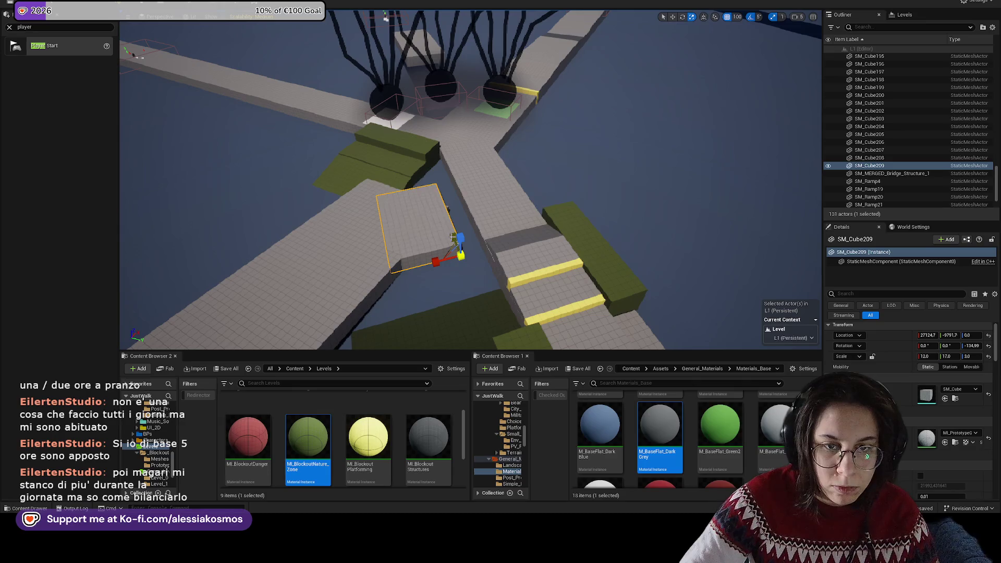
mouse_move(445, 260)
alt+mouse_down()
mouse_move(476, 279)
mouse_move(432, 297)
mouse_move(430, 281)
alt+mouse_up()
key(e)
key(w)
Step: Slide the grey slab near the black spheres closer to the tree hub
scroll(463, 285, up, 5)
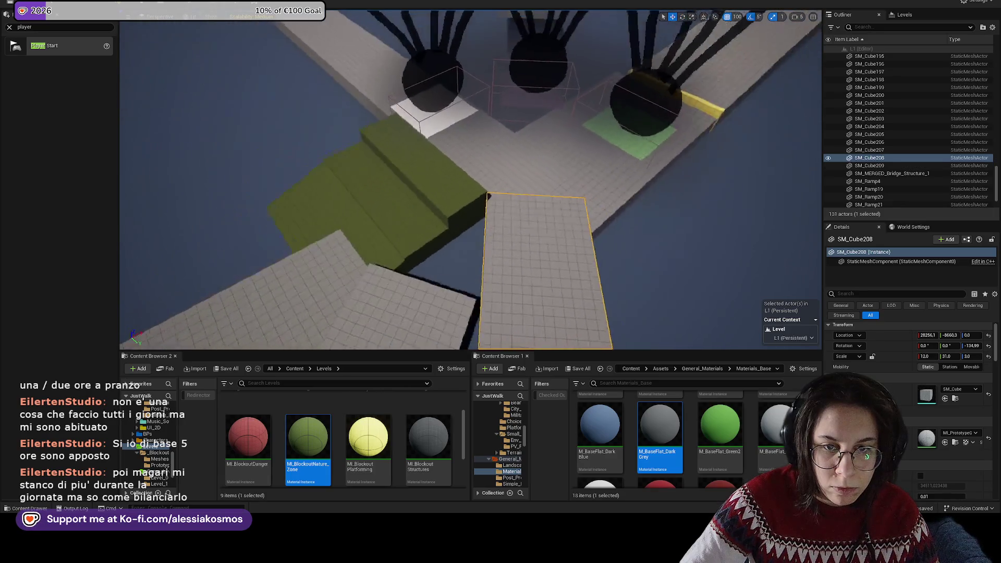
click(551, 188)
mouse_move(538, 201)
mouse_down()
mouse_move(517, 220)
mouse_move(525, 208)
mouse_up()
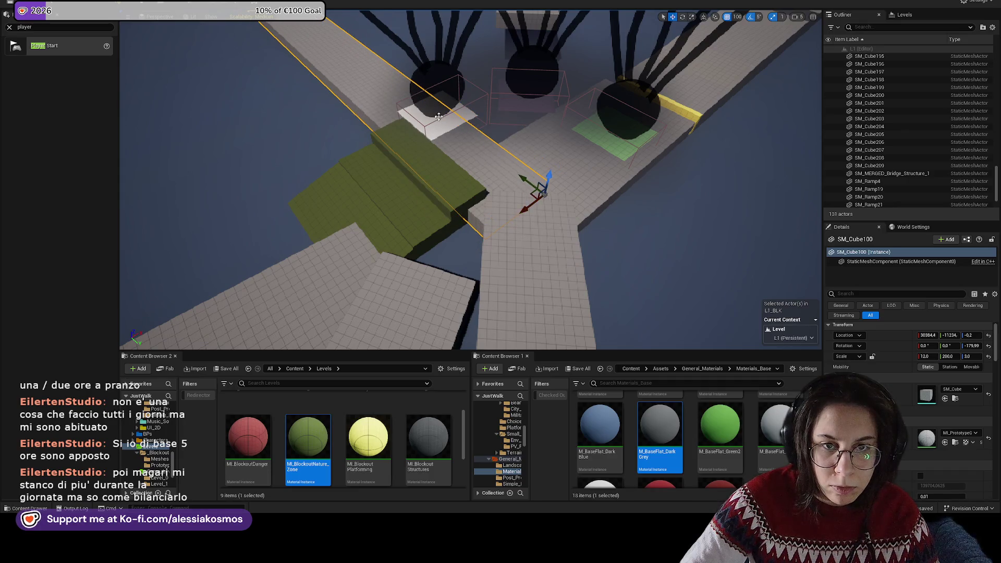
Step: Delete the green block SM_Cube185 beside the hub and move ramp SM_Ramp25 up beside the path
click(401, 133)
click(441, 170)
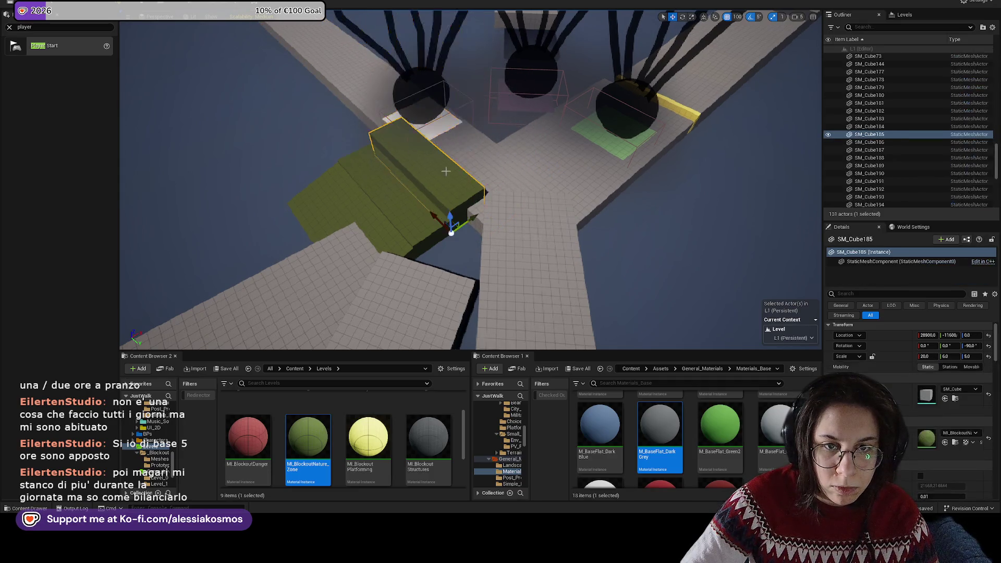
key(Delete)
click(425, 137)
click(391, 162)
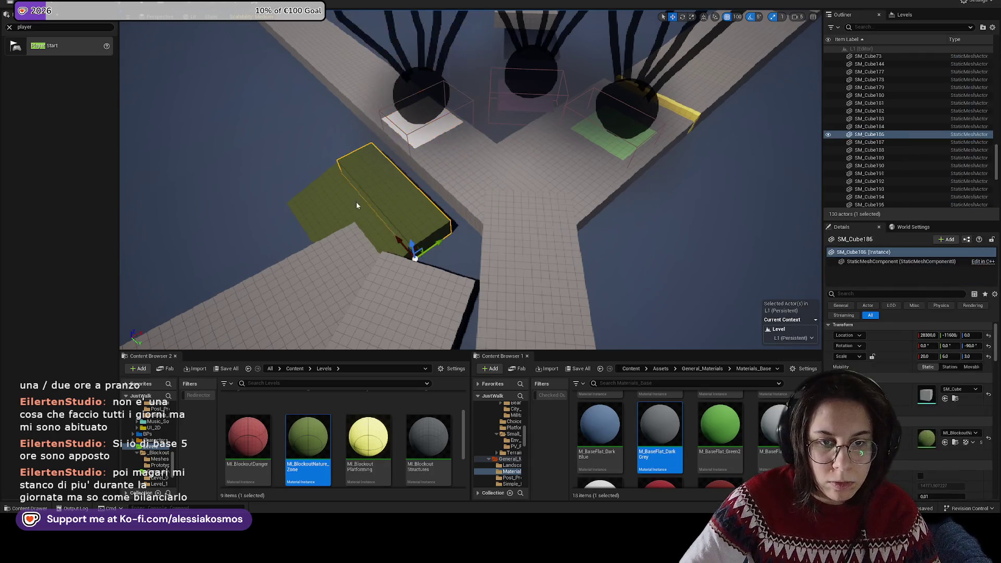
mouse_move(312, 171)
mouse_down()
mouse_move(284, 138)
mouse_move(309, 140)
mouse_up()
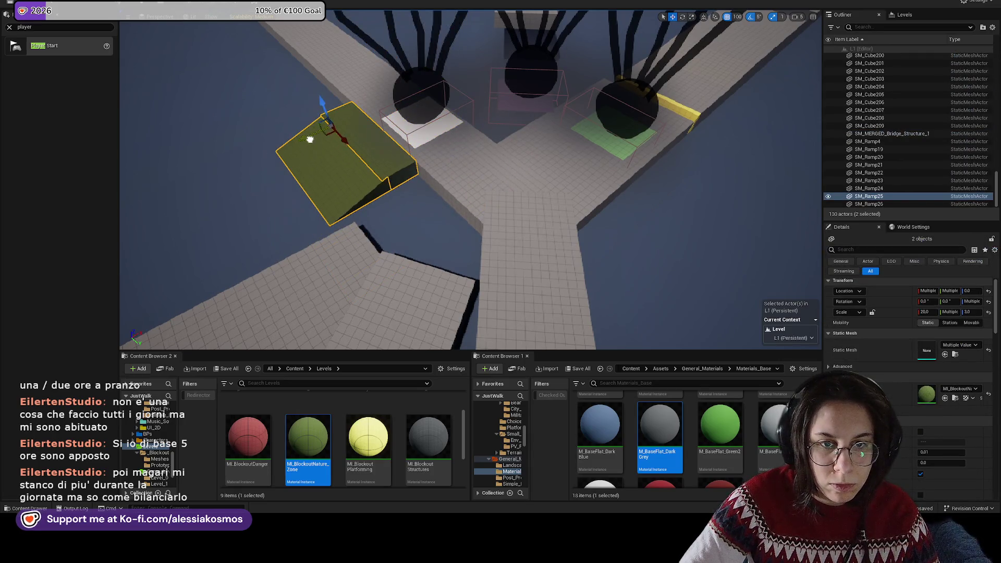
Step: Lengthen walkway slab SM_Cube208 to Y scale 62 so it reaches the hub
click(463, 133)
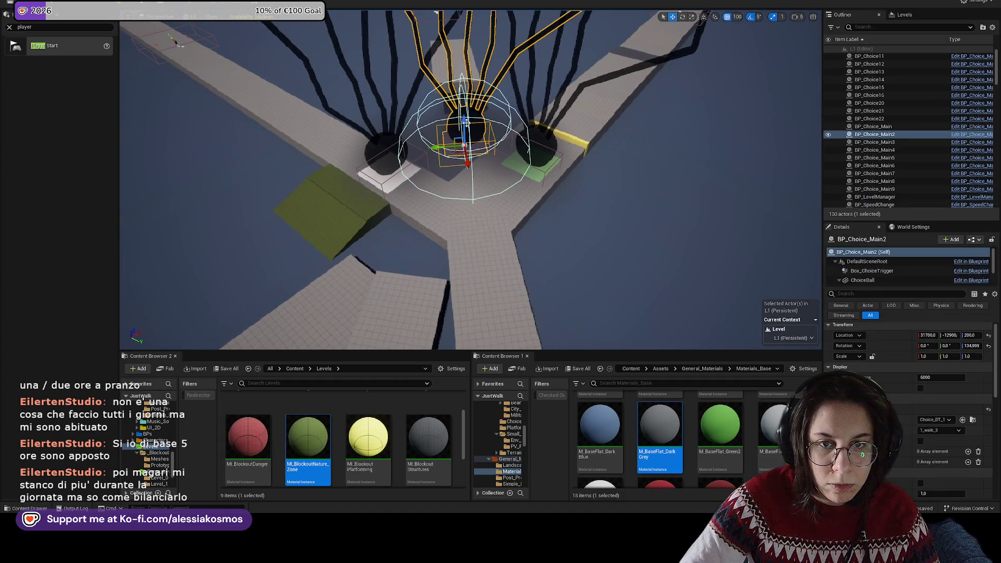
click(463, 157)
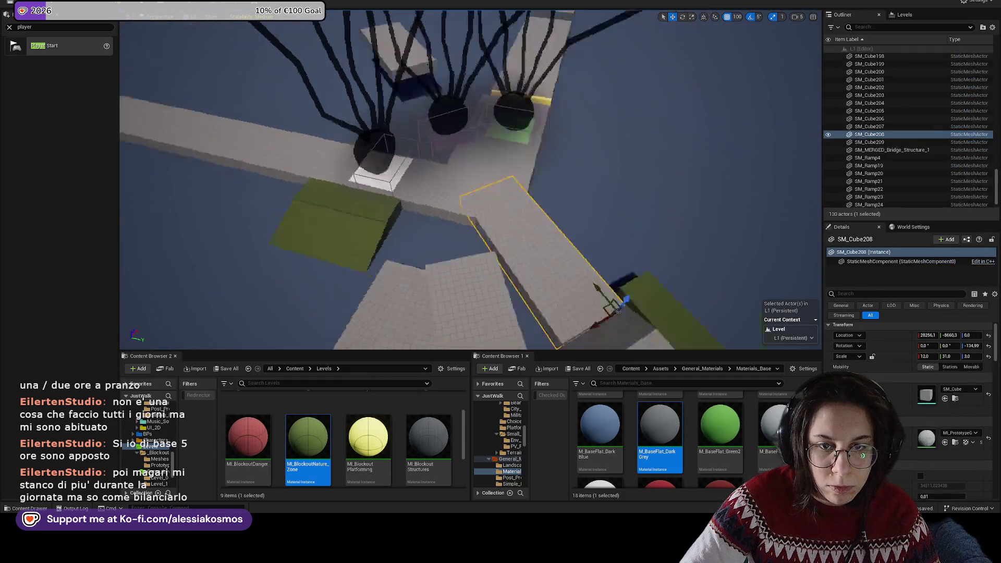
key(r)
drag(585, 179, 518, 166)
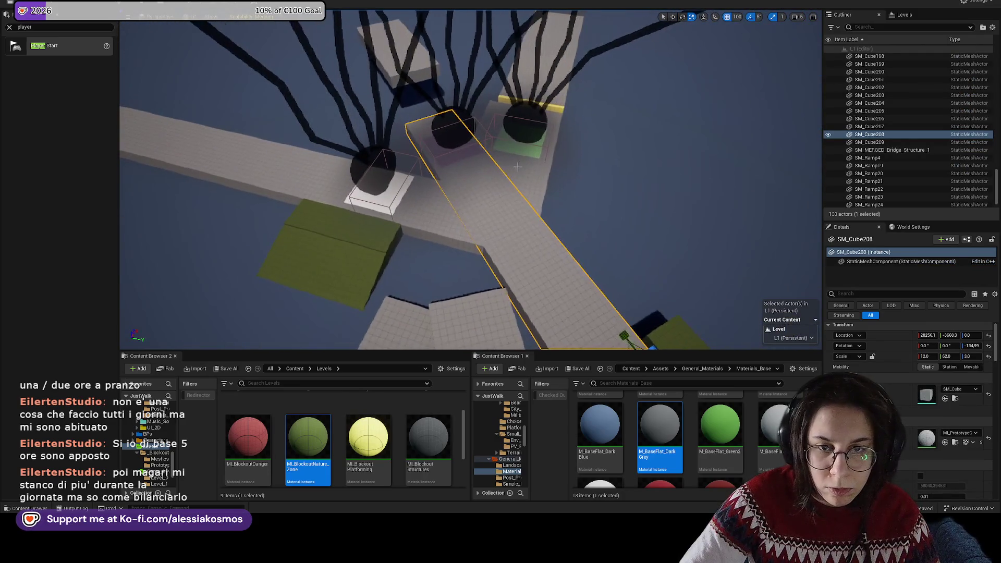
click(517, 166)
key(w)
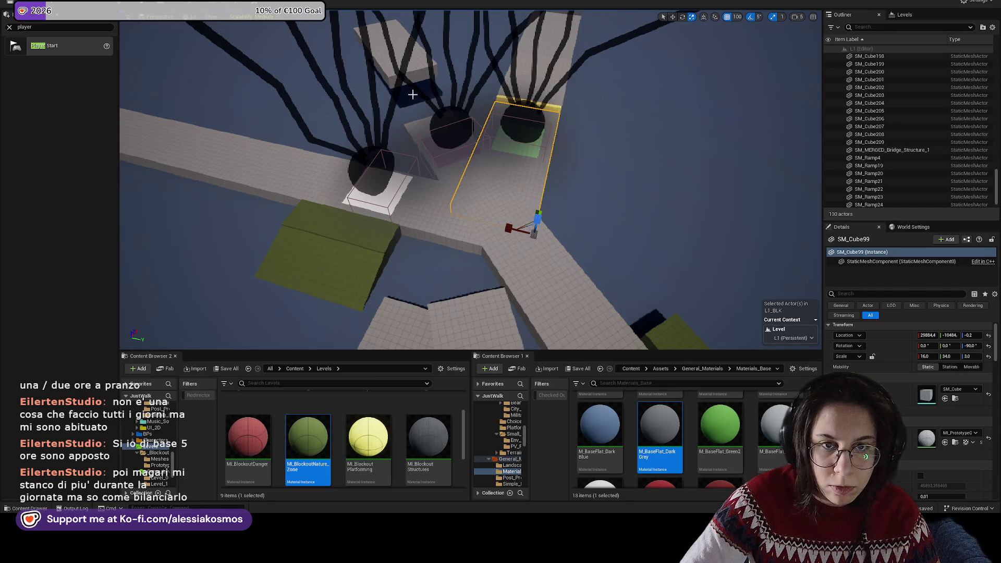
Step: Make the raised grey block SM_Cube207 a thin 22 × 28 × 1 platform and shift it left
click(411, 74)
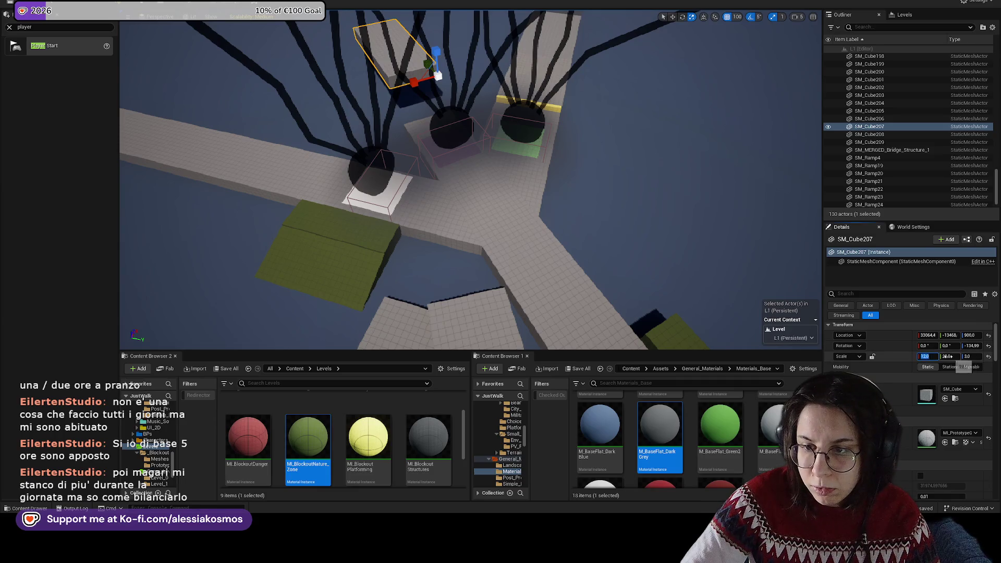
key(Return)
key(w)
drag(432, 97, 420, 98)
drag(794, 289, 451, 190)
drag(438, 152, 339, 147)
click(599, 230)
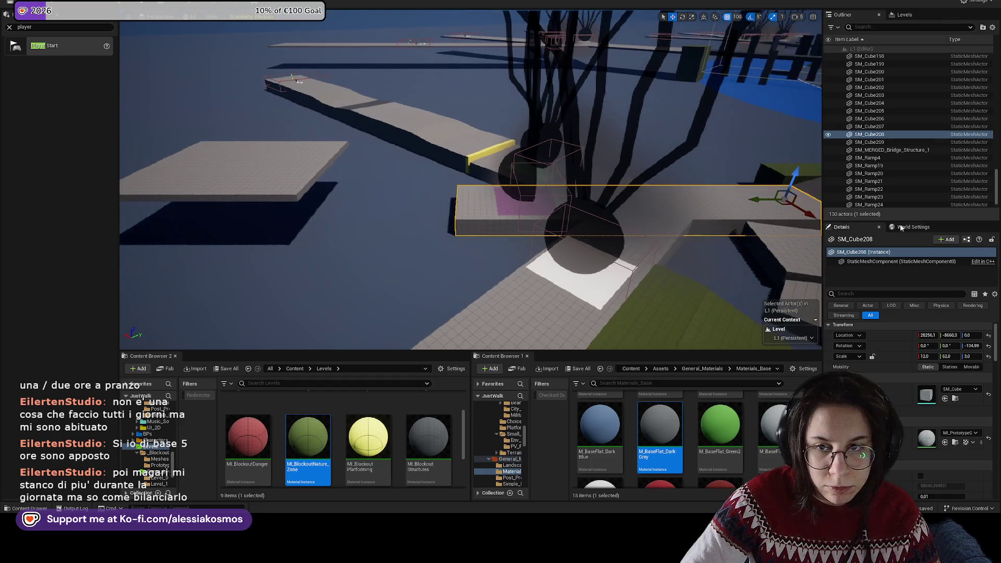